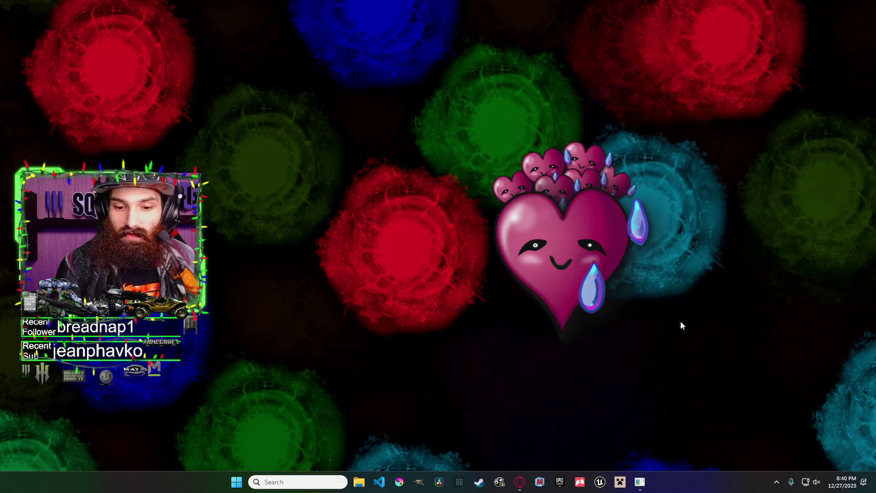
Bring the s&box editor back and show the project files in the bottom panel instead of the console.
mouse_move(640, 480)
left_click(632, 424)
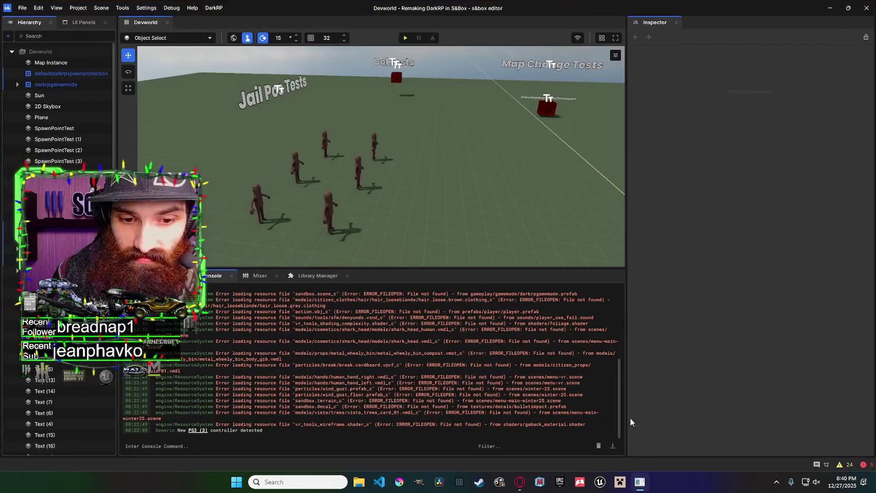
left_click(161, 275)
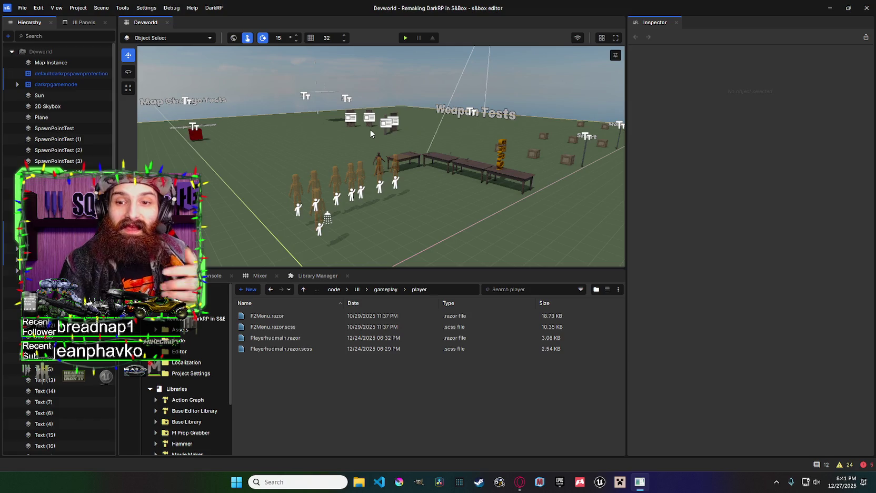
Fly the viewport across the Weapon Tests, Entity Tests and Partical/Emitter Tests areas.
key("d")
key("a")
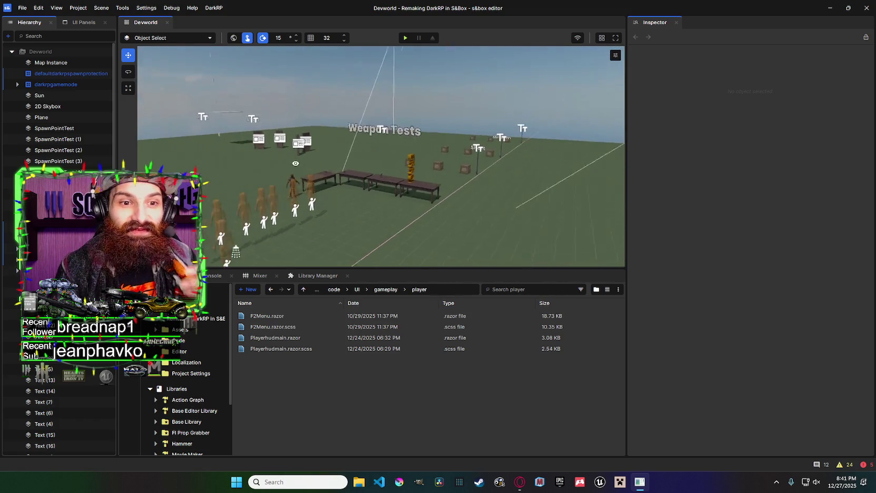
key("d")
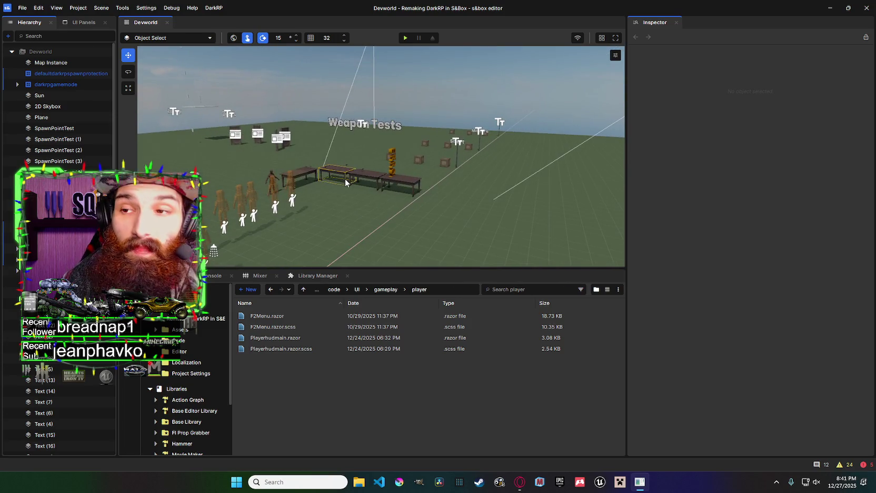
key("s")
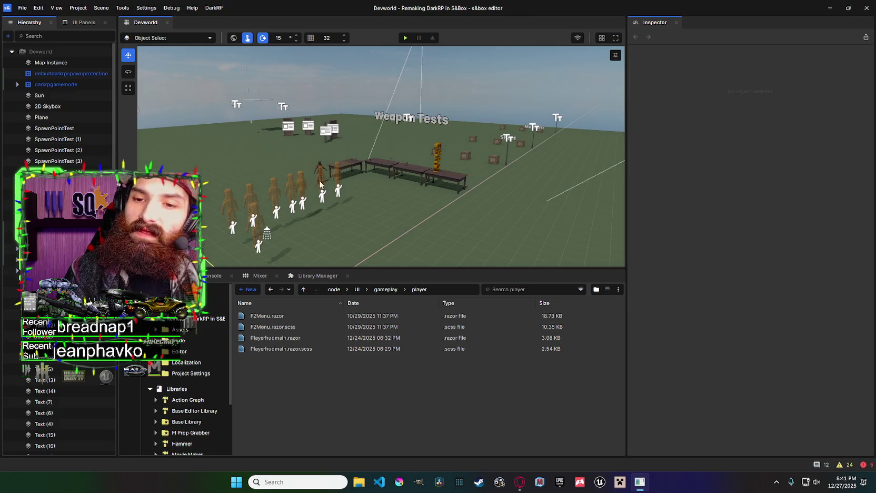
scroll(63, 105, "down", 5)
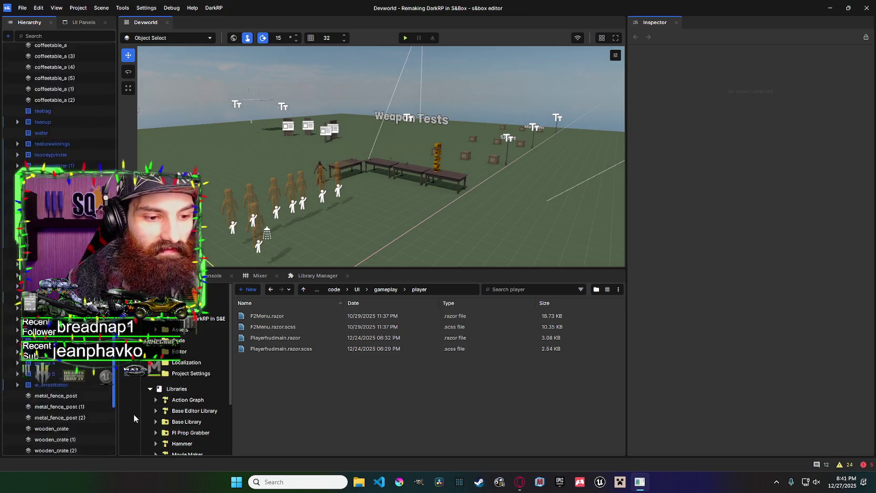
scroll(63, 105, "up", 5)
key("w")
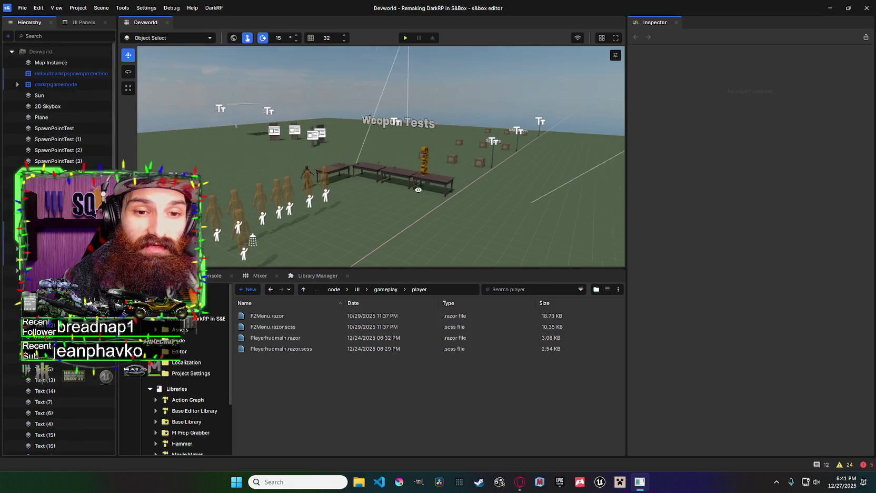
left_click_drag(498, 159, 574, 186)
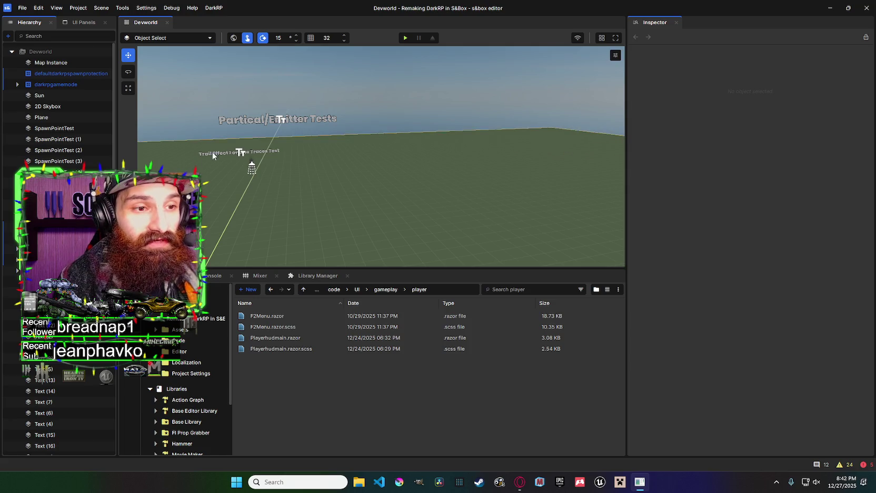
left_click_drag(114, 138, 113, 337)
scroll(442, 230, "down", 5)
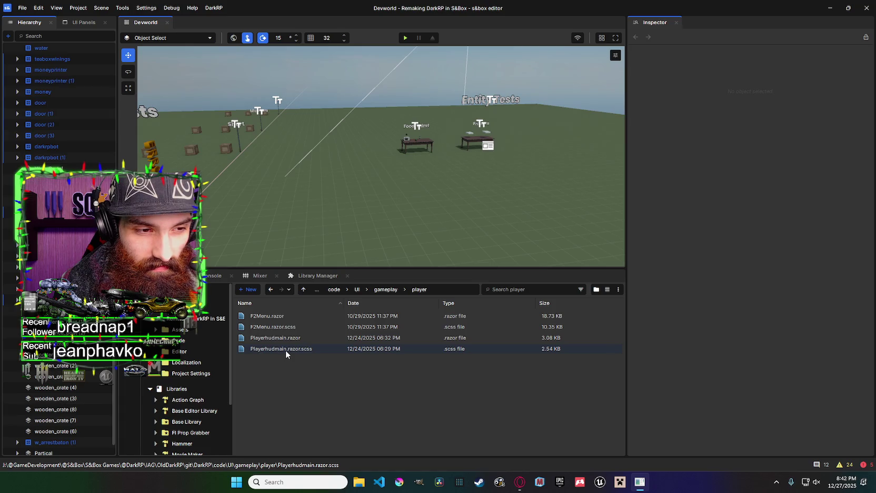
Search the Assets folder for 'play' and open player.prefab for editing.
left_click(199, 329)
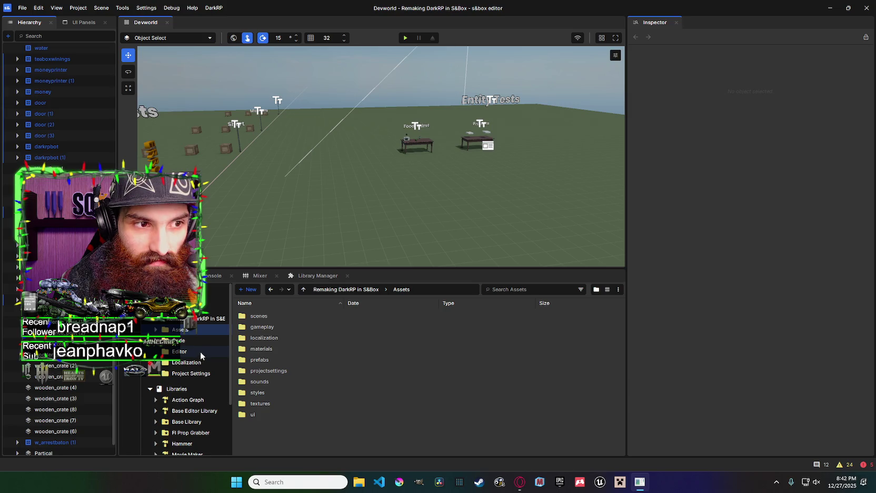
left_click(554, 289)
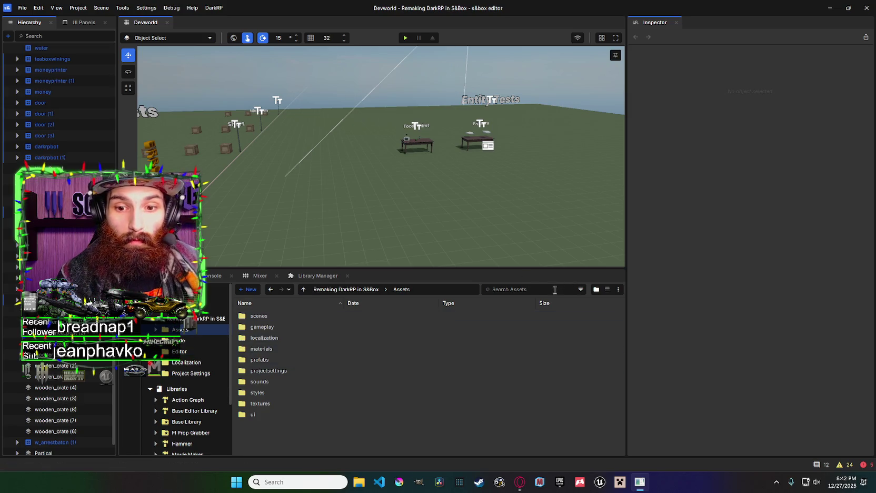
type("play")
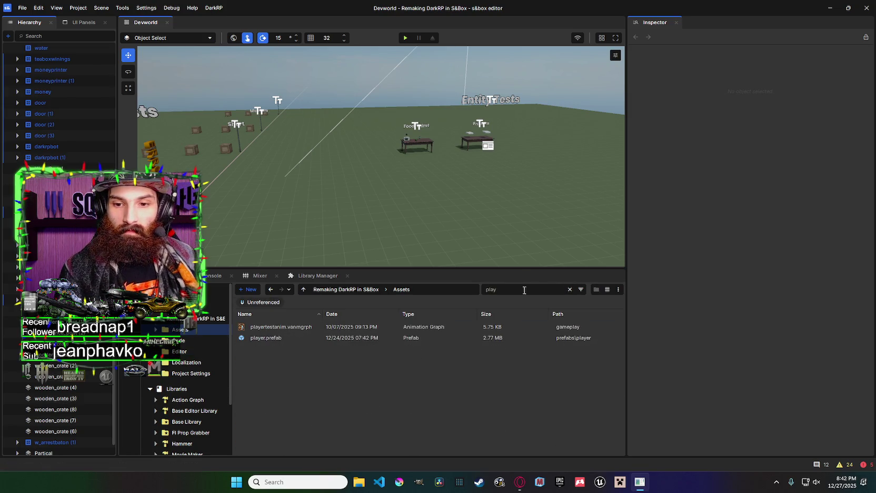
left_click(319, 338)
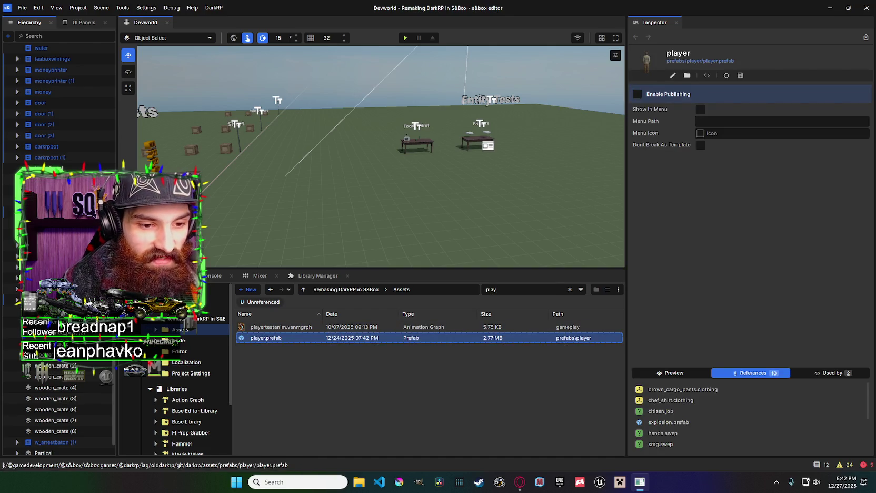
key("Return")
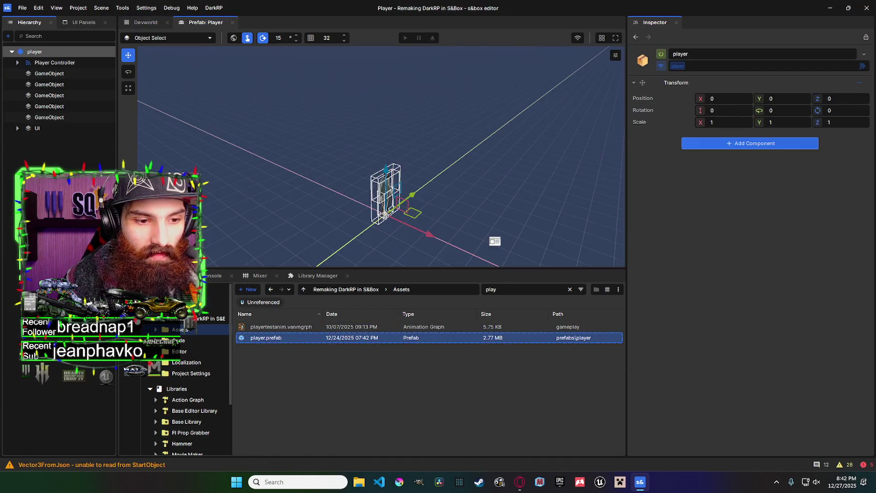
scroll(201, 331, "down", 3)
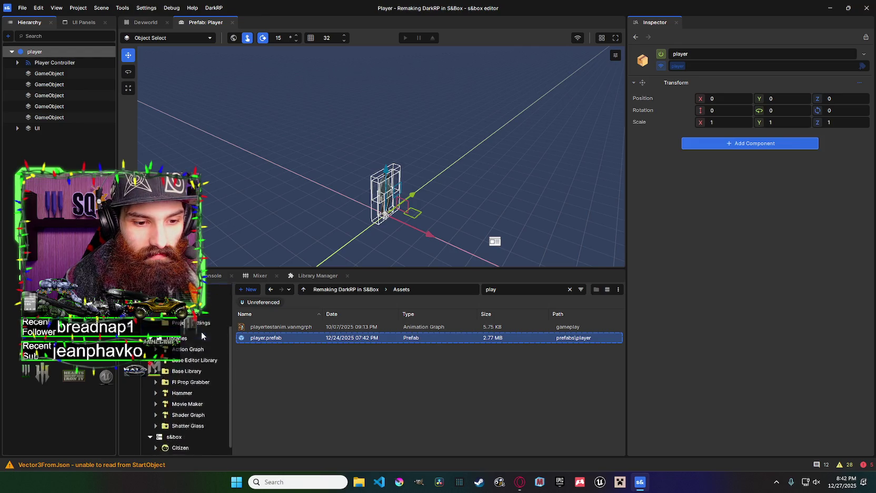
scroll(202, 330, "up", 3)
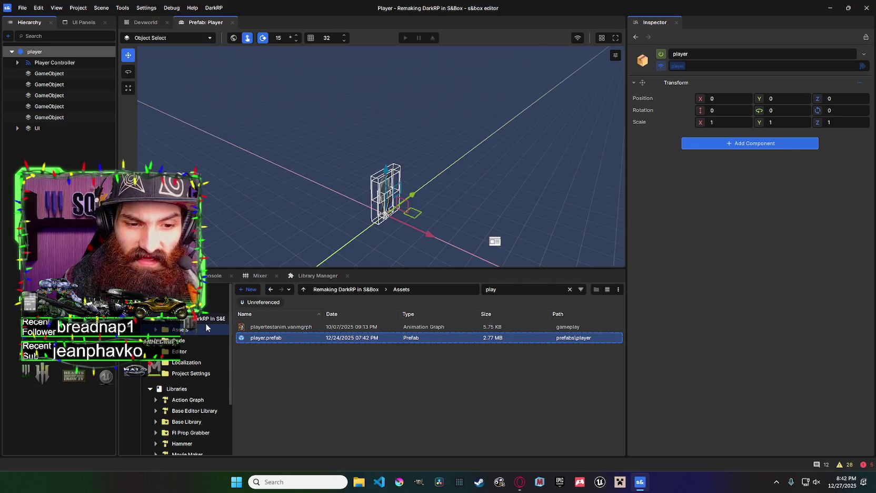
scroll(179, 331, "down", 1)
scroll(178, 331, "down", 3)
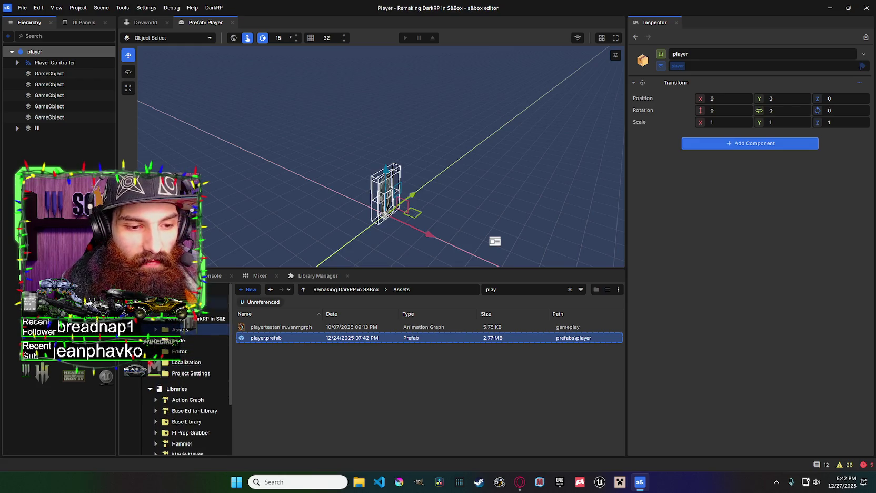
double_click(194, 360)
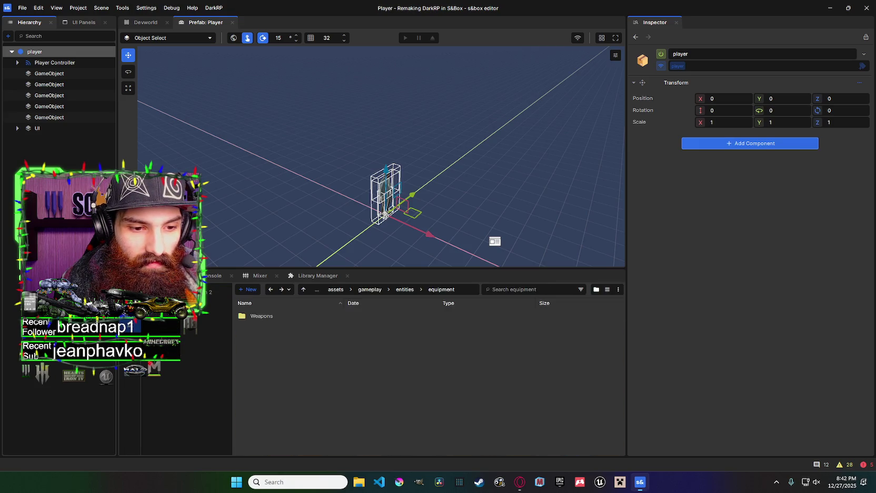
left_click(187, 351)
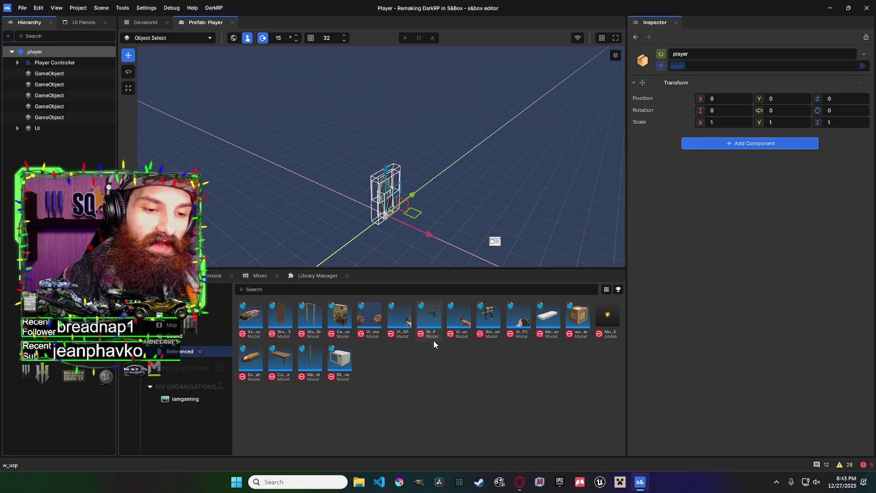
key("alt+Left")
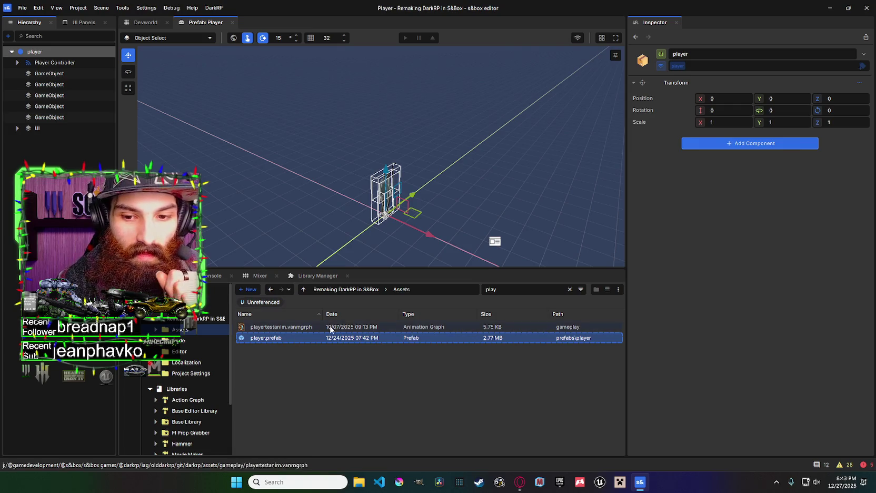
Delete the five GameObject children from the player prefab, save it, and expand Player Controller.
left_click(92, 64)
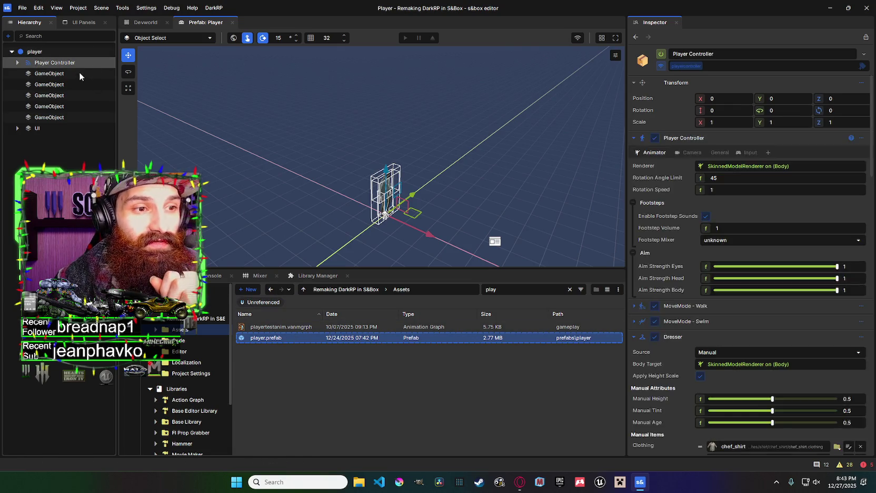
left_click(79, 73)
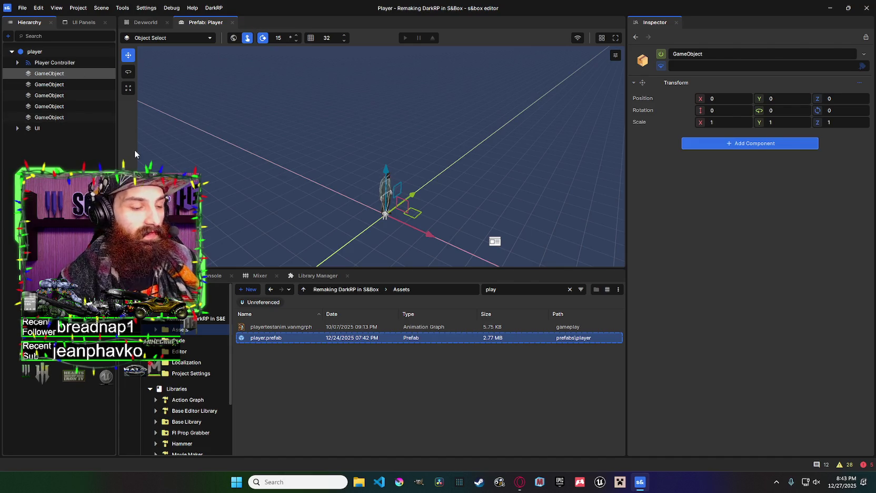
key("Delete")
key("Delete")
key("Delete")
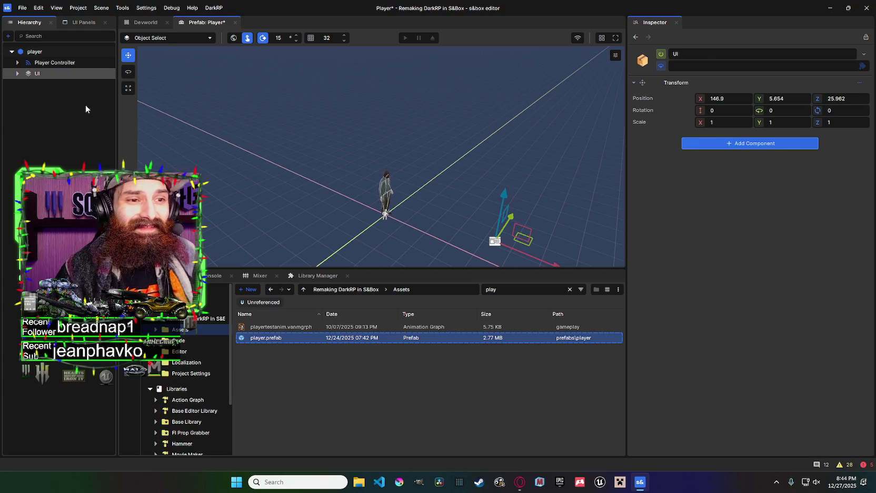
key("ctrl+s")
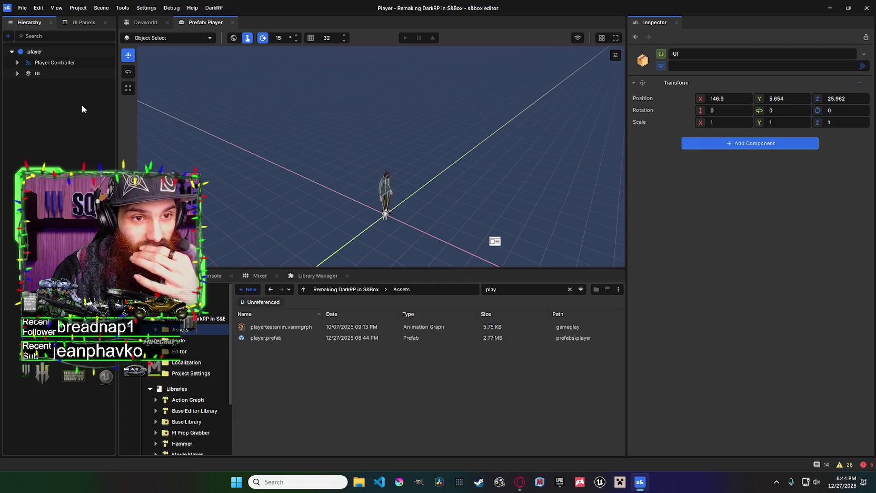
left_click(37, 50)
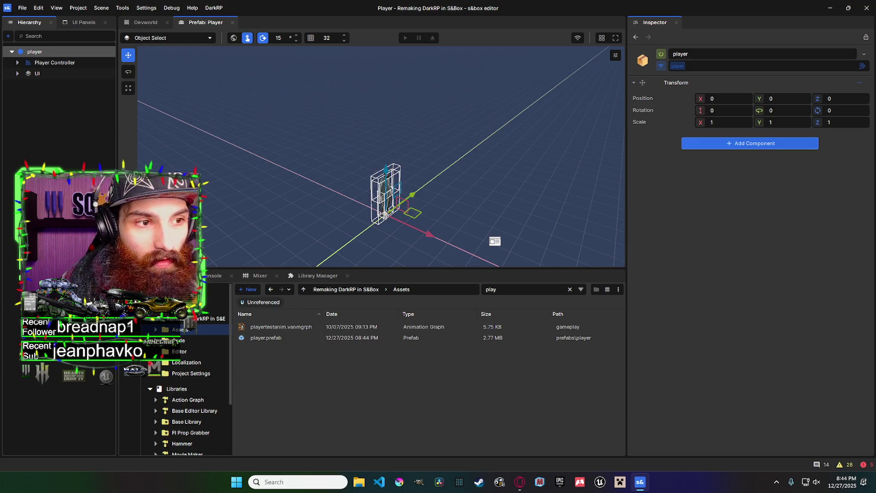
double_click(46, 65)
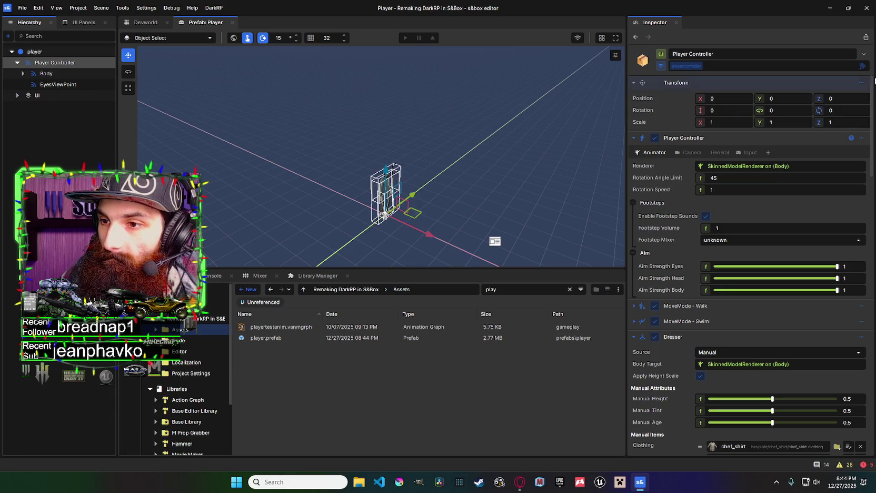
Open the Arrested Logic and Unarrest Logic action graphs, minimise them, and play-test Devworld.
scroll(829, 178, "down", 15)
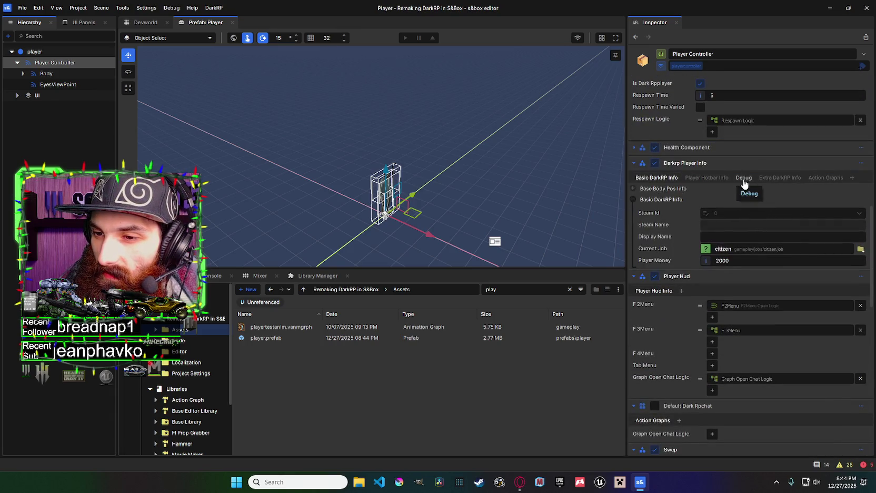
left_click(825, 177)
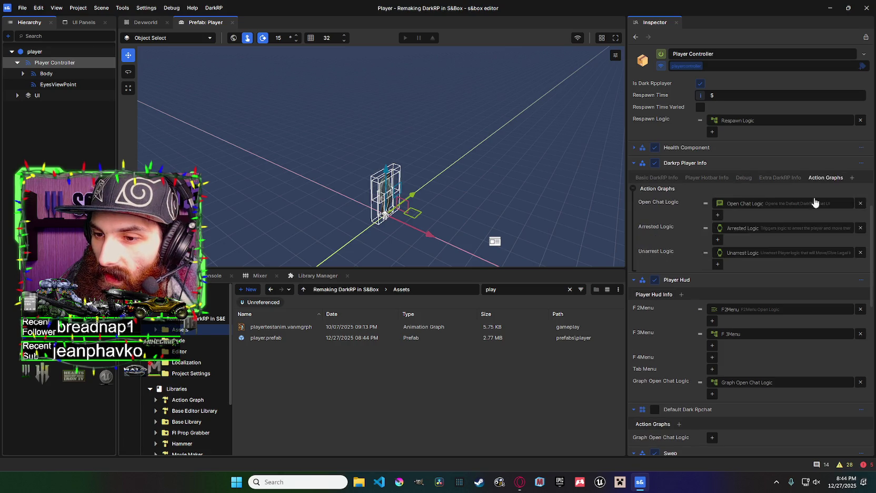
double_click(790, 230)
double_click(771, 253)
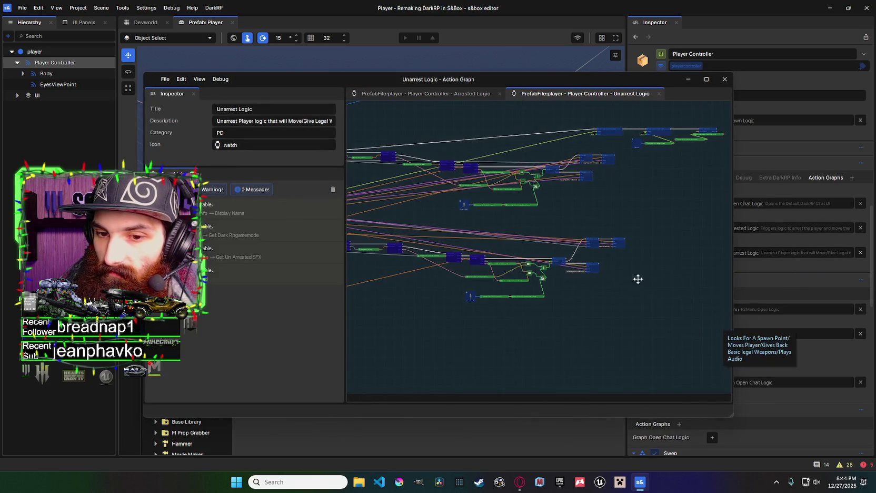
left_click(688, 80)
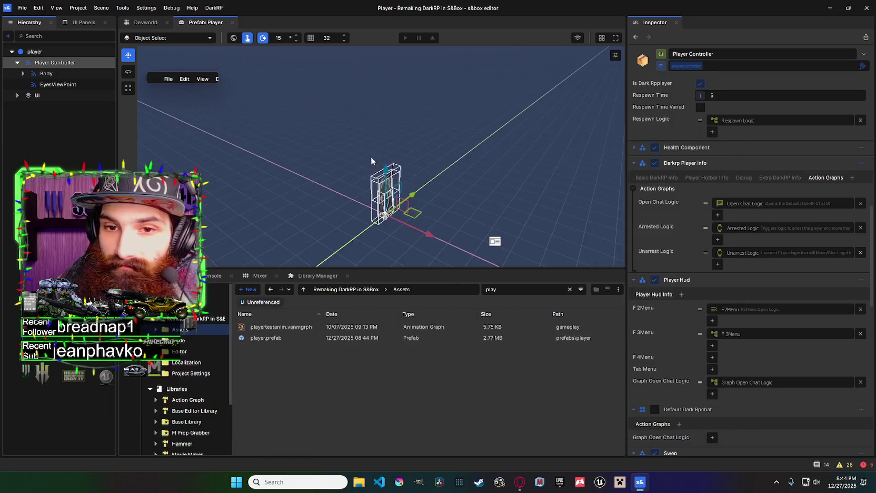
left_click(149, 22)
left_click(405, 38)
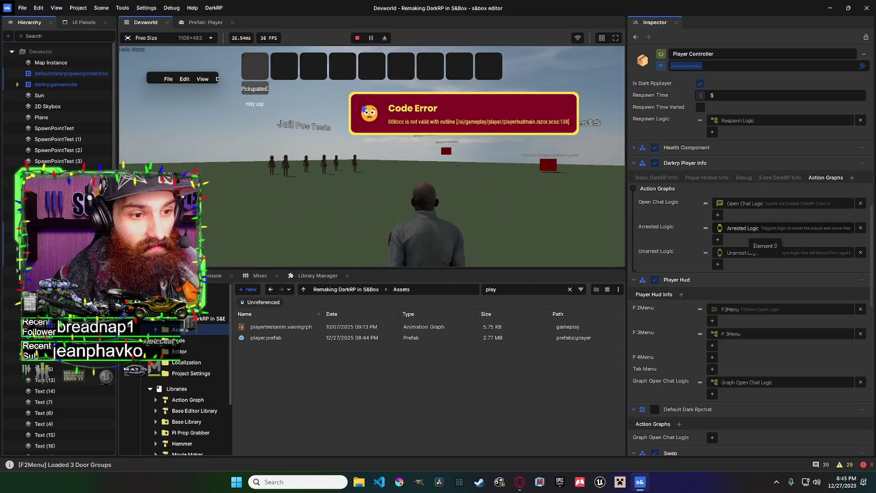
Select the spawned player's Player Controller, arrest it via Debug, and check its hotbar slots.
key("super")
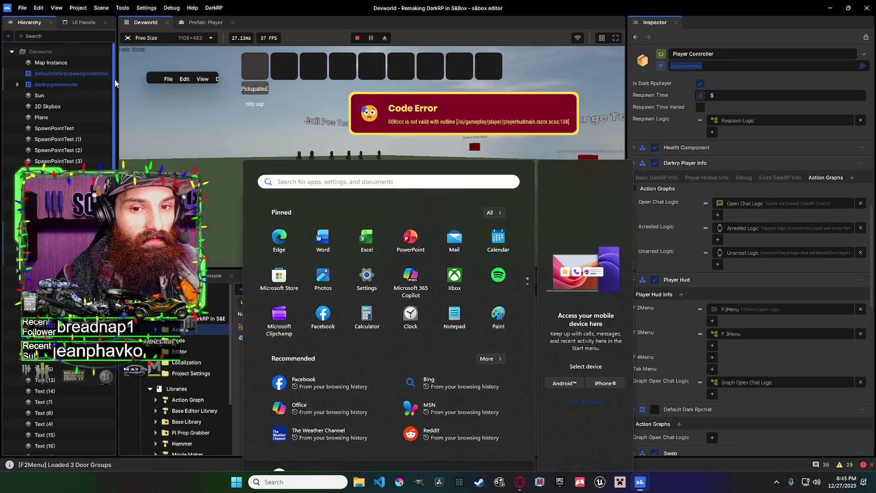
left_click_drag(115, 79, 117, 376)
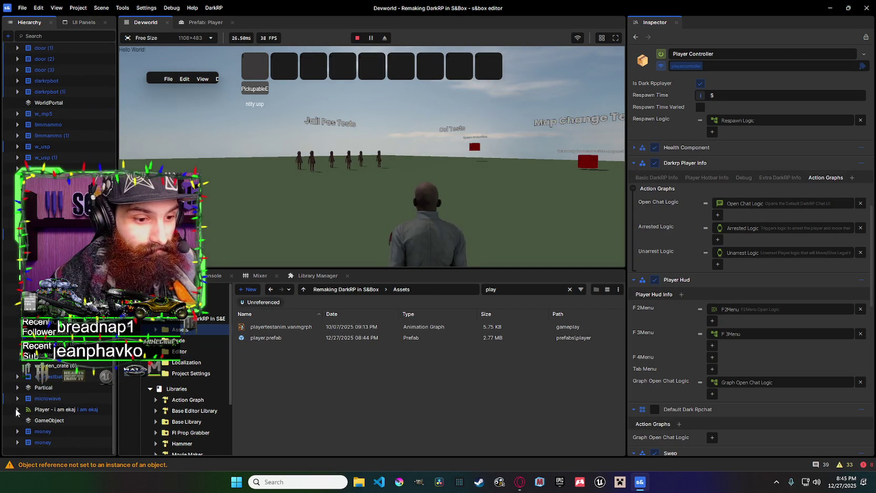
left_click(16, 410)
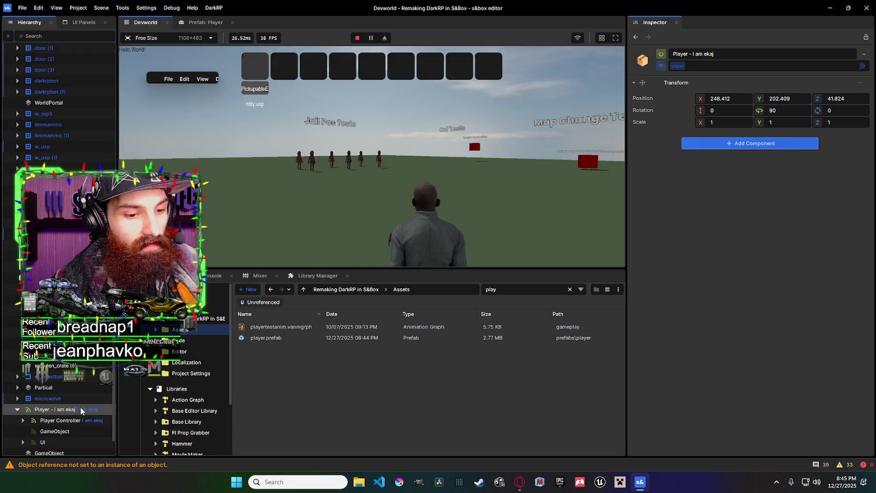
left_click(60, 420)
scroll(716, 200, "down", 10)
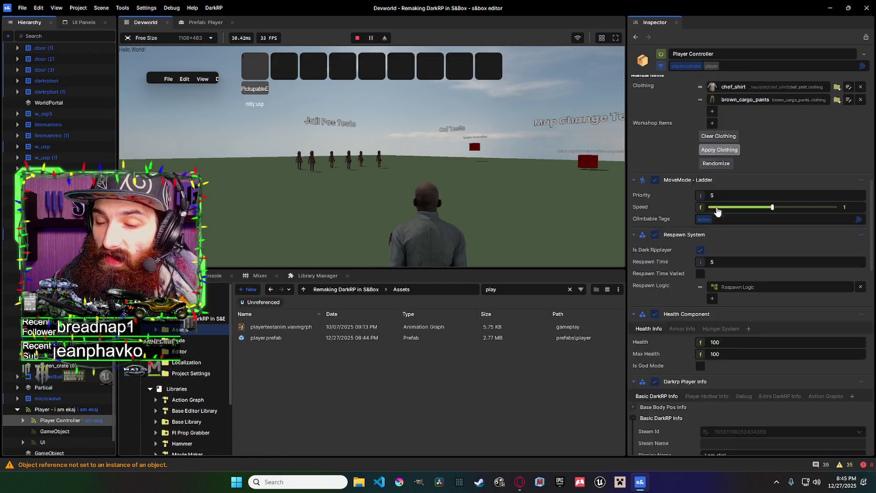
scroll(716, 137, "up", 3)
left_click(707, 177)
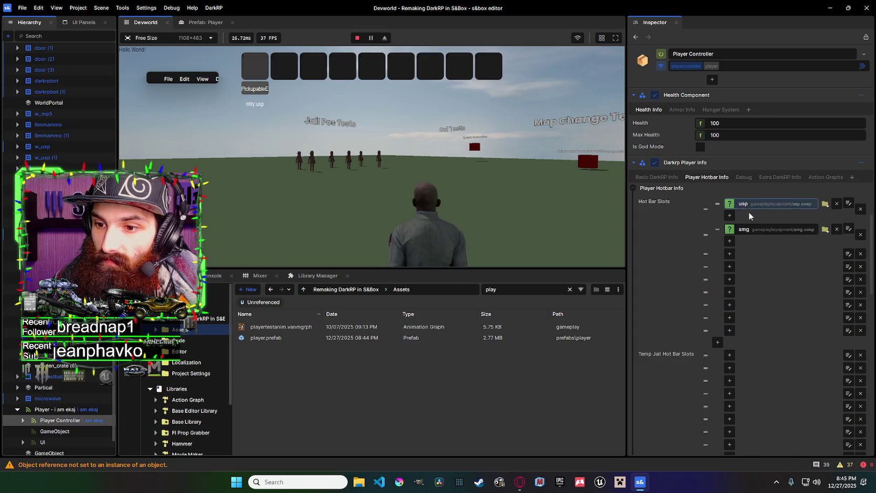
left_click(744, 177)
left_click(727, 205)
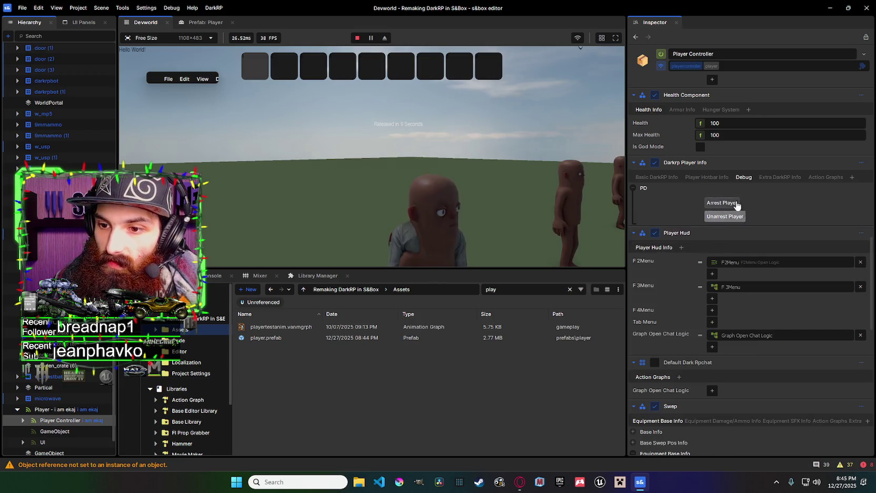
left_click(707, 177)
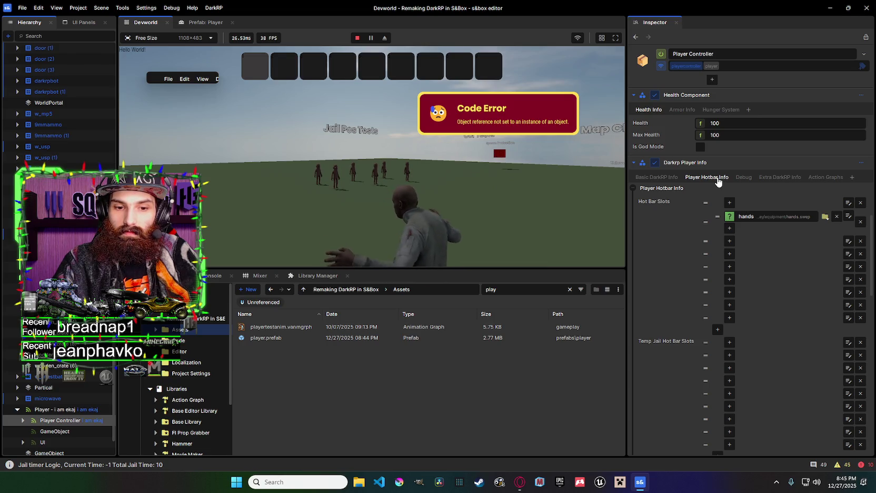
Restart the play test and select the new spawned player's Player Controller.
left_click(357, 38)
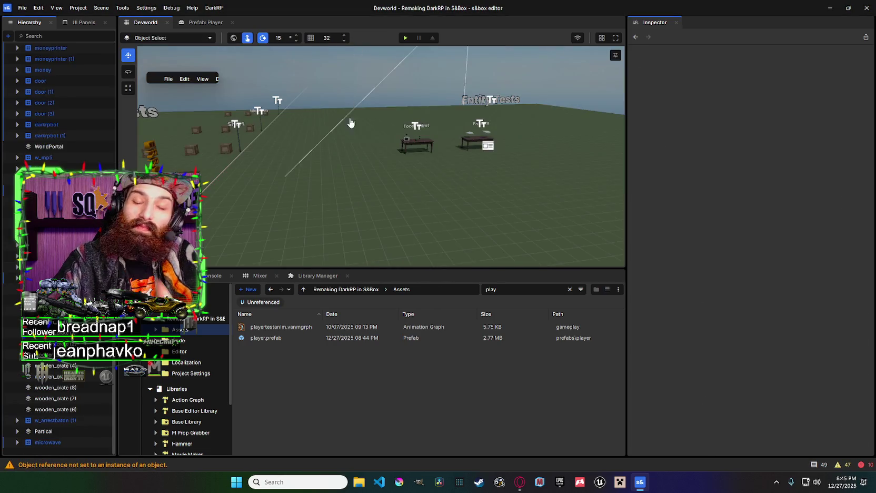
left_click(405, 38)
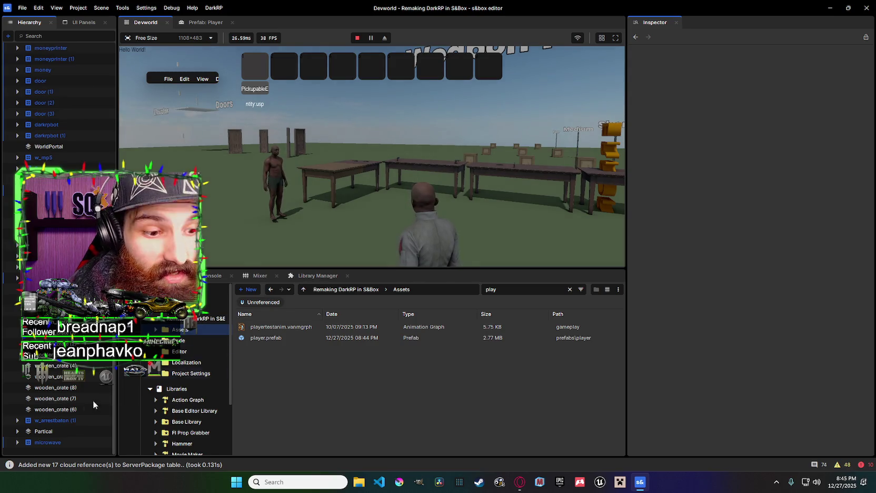
scroll(58, 263, "down", 3)
left_click(18, 409)
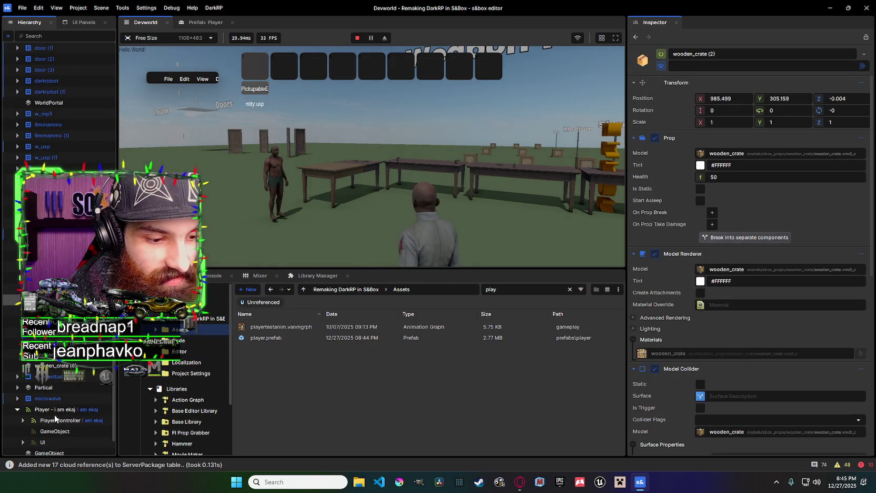
left_click(55, 409)
left_click(100, 422)
Tick Is Has Weapon License in Extra DarkRP Info, review the hotbar slots, and stop the test.
scroll(728, 203, "down", 10)
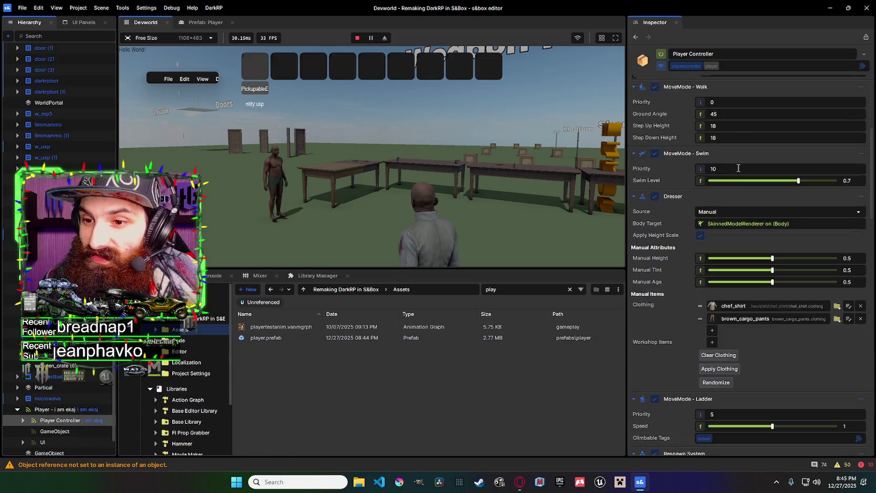
left_click(706, 95)
left_click(744, 95)
left_click(664, 95)
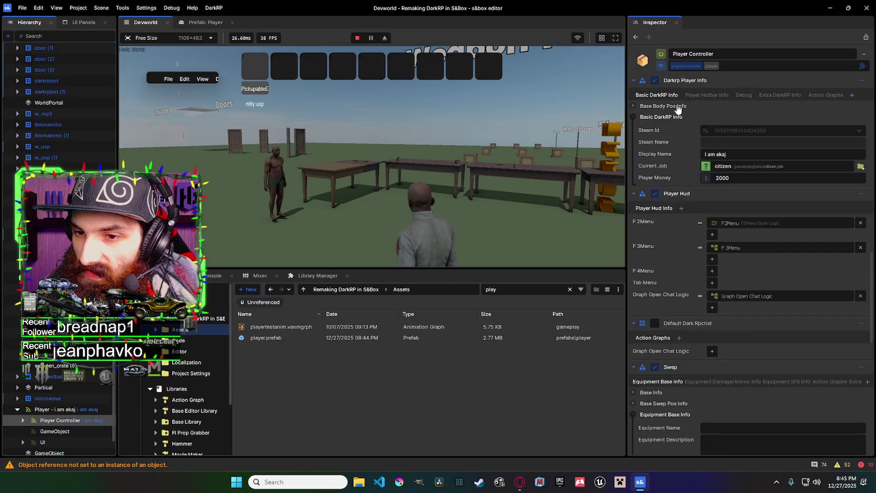
left_click(825, 95)
left_click(784, 94)
left_click(705, 191)
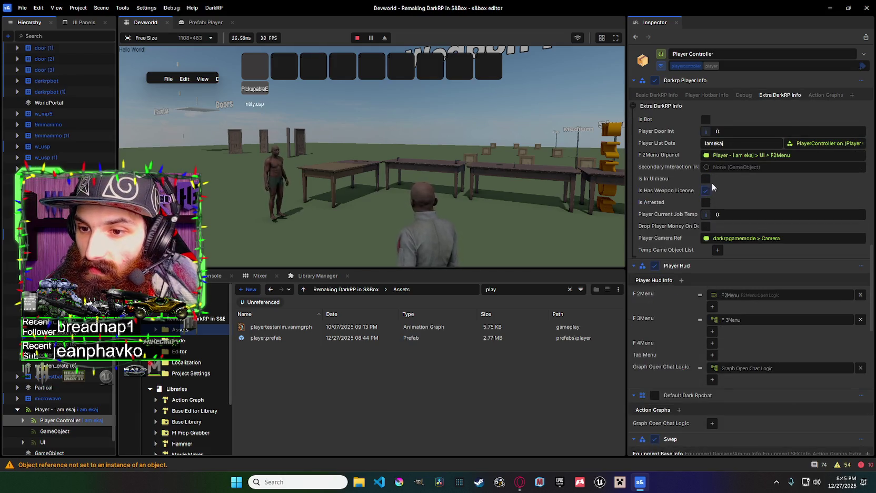
left_click(708, 95)
left_click(743, 94)
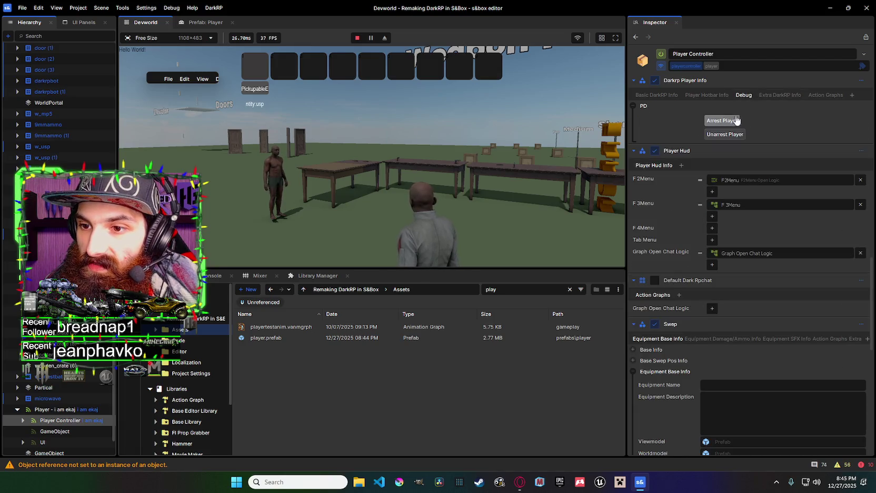
left_click(716, 94)
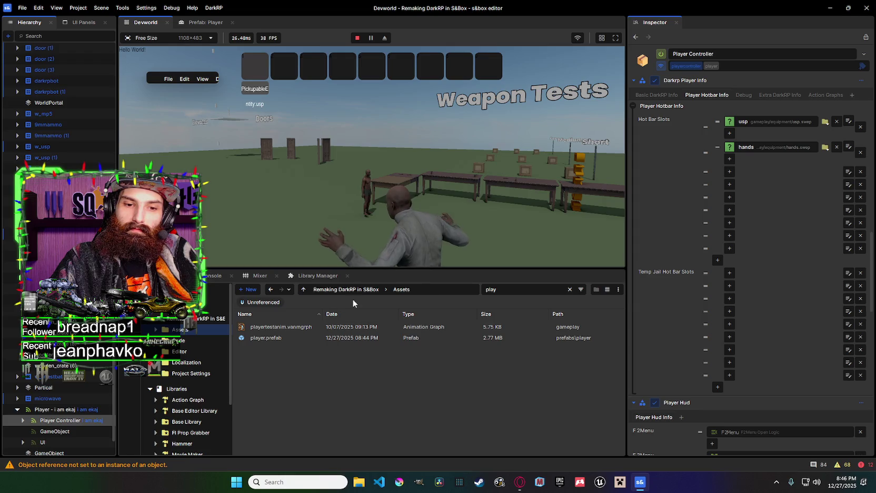
left_click(357, 37)
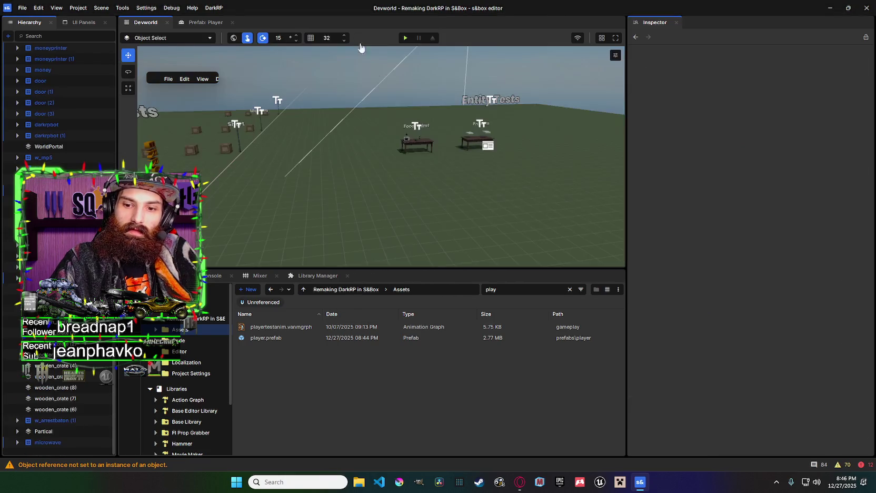
Restore the Unarrest Logic graph window, move it up-left, and pan and zoom across its nodes.
left_click(640, 481)
left_click(640, 482)
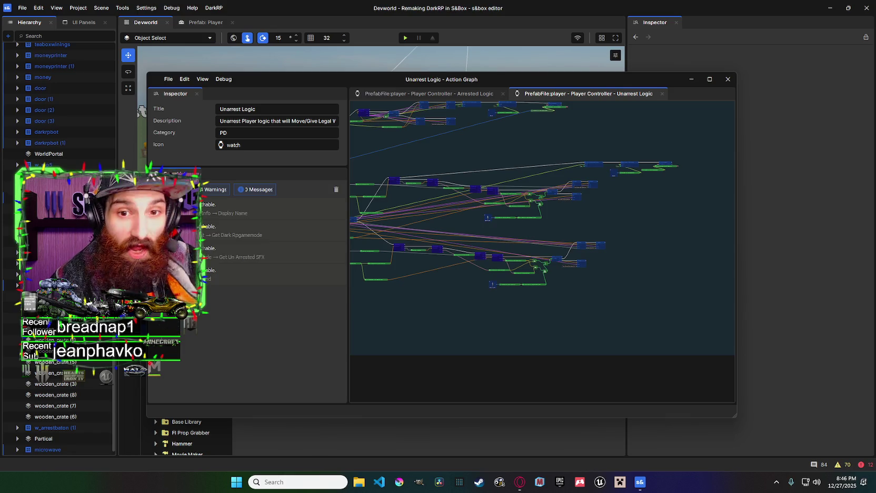
mouse_move(586, 207)
left_mouse_down()
mouse_move(489, 174)
mouse_move(423, 164)
left_mouse_up()
left_click_drag(358, 77, 231, 60)
left_click_drag(421, 140, 461, 173)
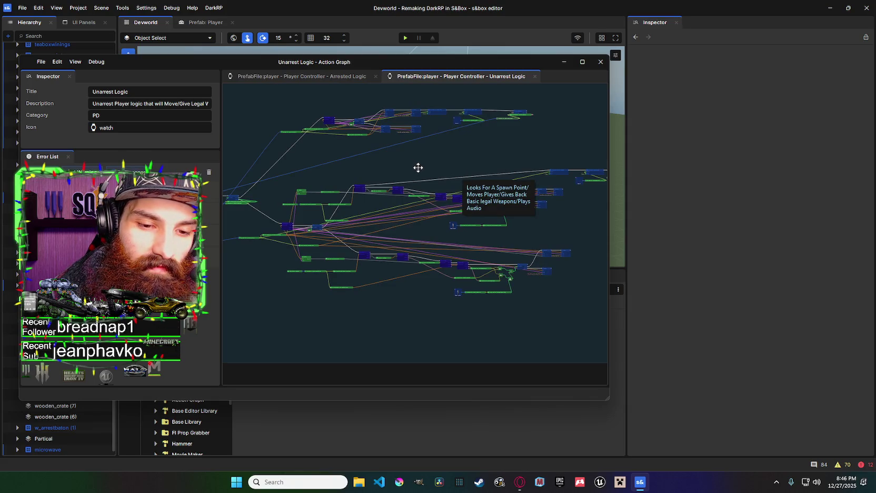
scroll(418, 168, "down", 4)
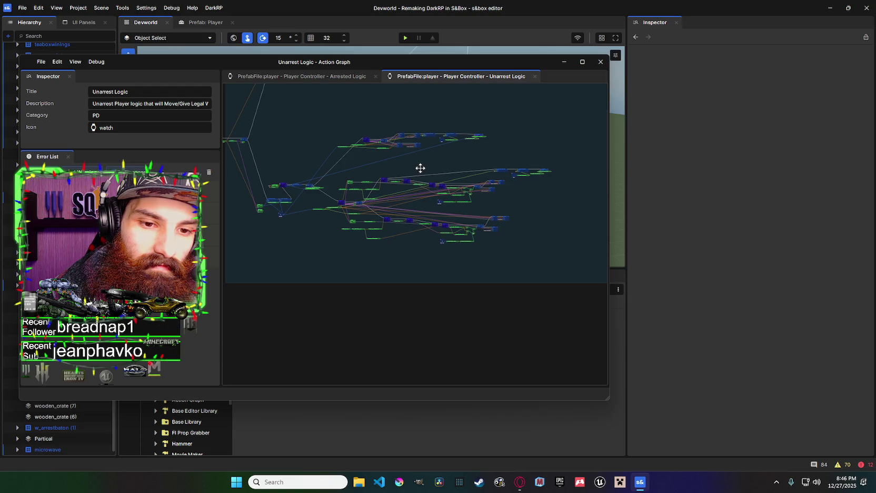
scroll(420, 168, "up", 6)
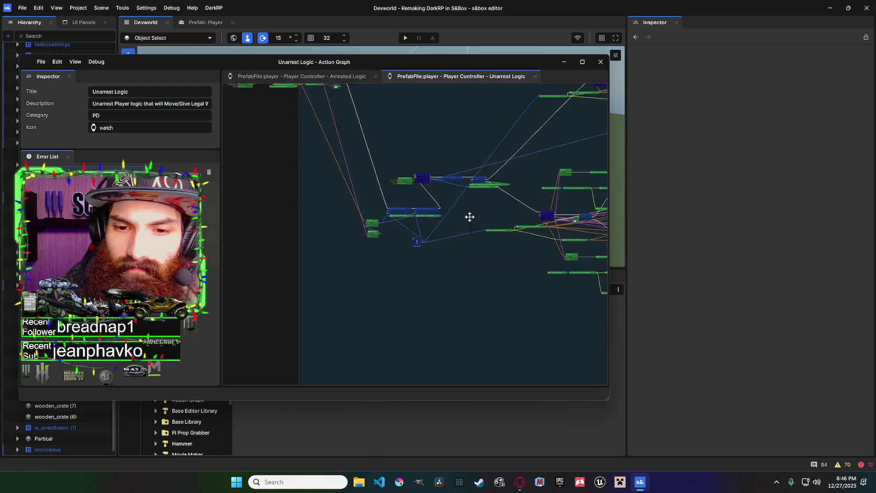
scroll(503, 163, "up", 5)
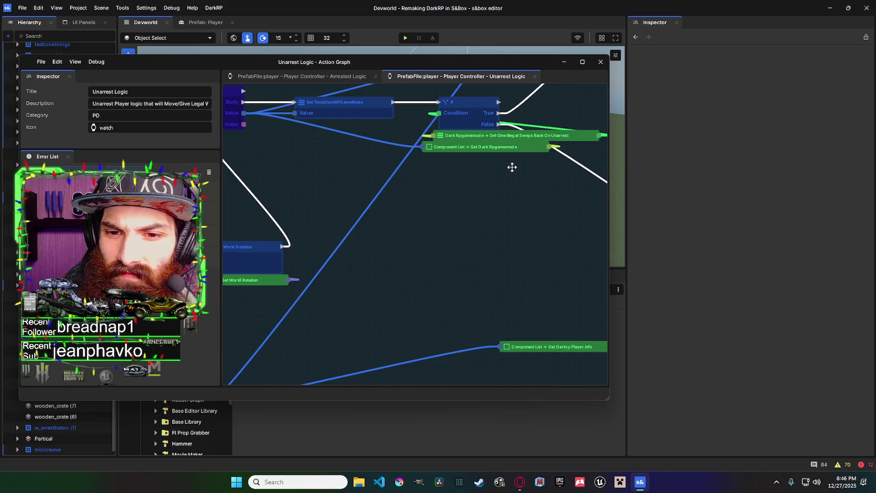
scroll(505, 170, "down", 15)
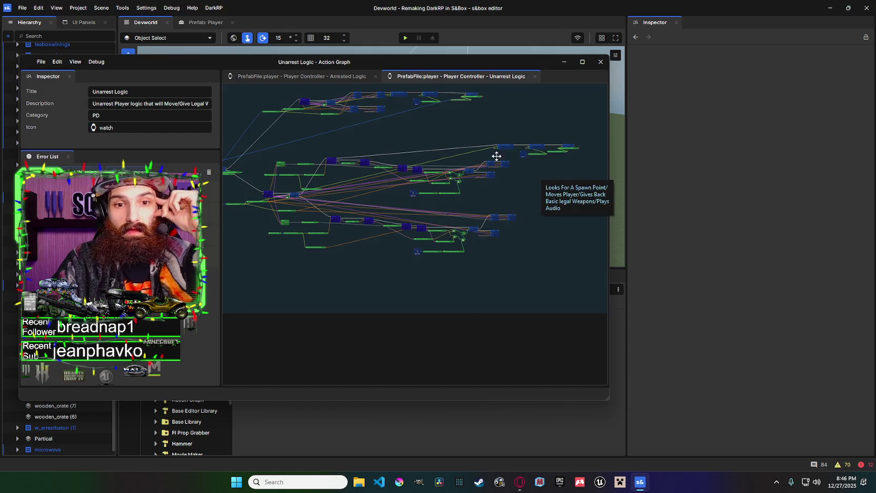
left_click_drag(461, 156, 561, 170)
scroll(396, 176, "up", 1)
scroll(395, 176, "up", 6)
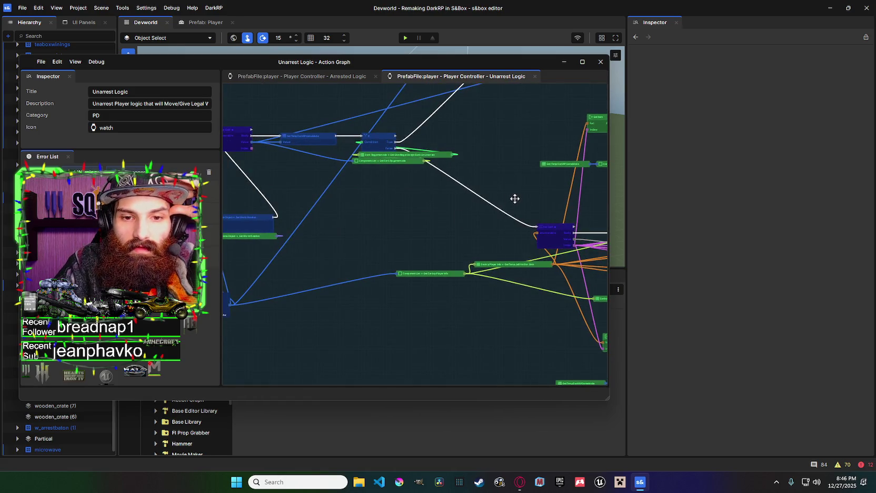
scroll(439, 158, "up", 2)
scroll(449, 159, "up", 1)
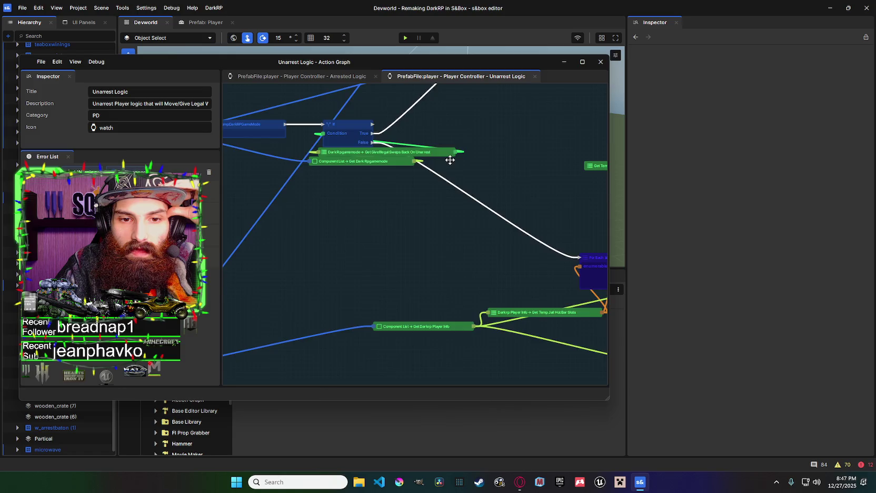
scroll(450, 160, "down", 5)
scroll(299, 254, "up", 3)
scroll(494, 211, "up", 1)
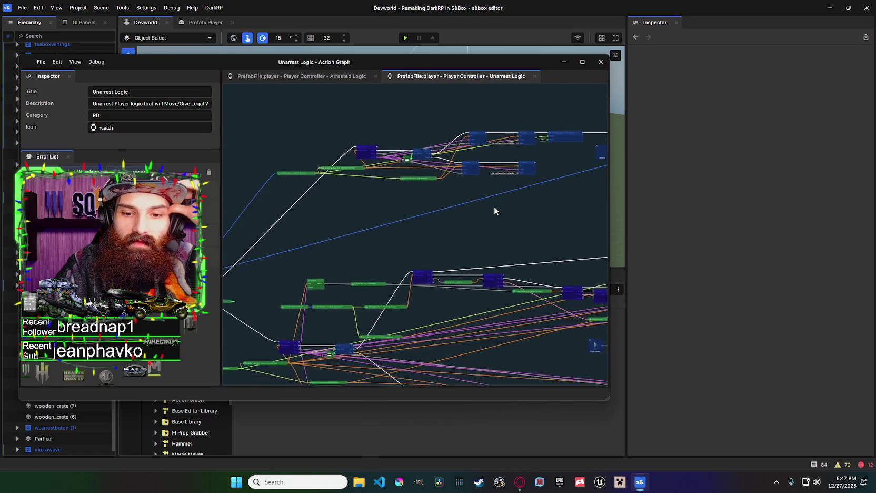
scroll(494, 210, "up", 1)
scroll(490, 201, "down", 2)
mouse_move(489, 201)
left_mouse_down()
mouse_move(293, 123)
mouse_move(578, 125)
mouse_move(401, 238)
left_mouse_up()
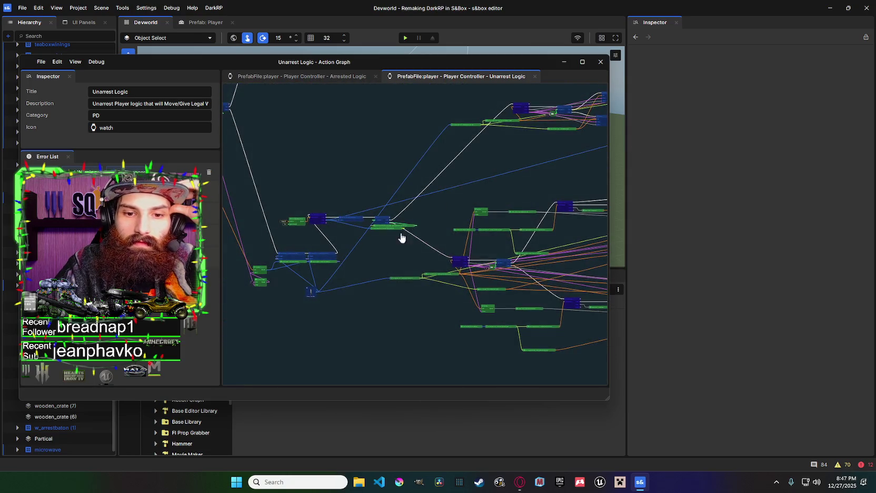
scroll(383, 237, "up", 5)
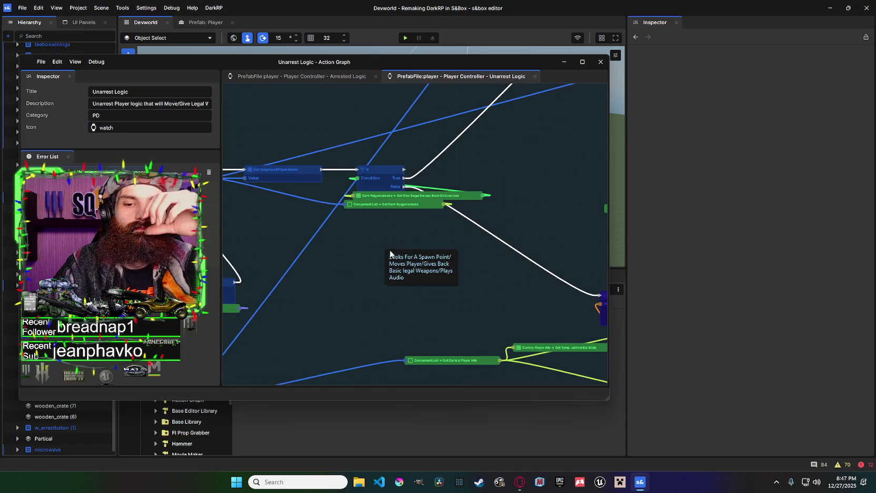
scroll(500, 230, "down", 3)
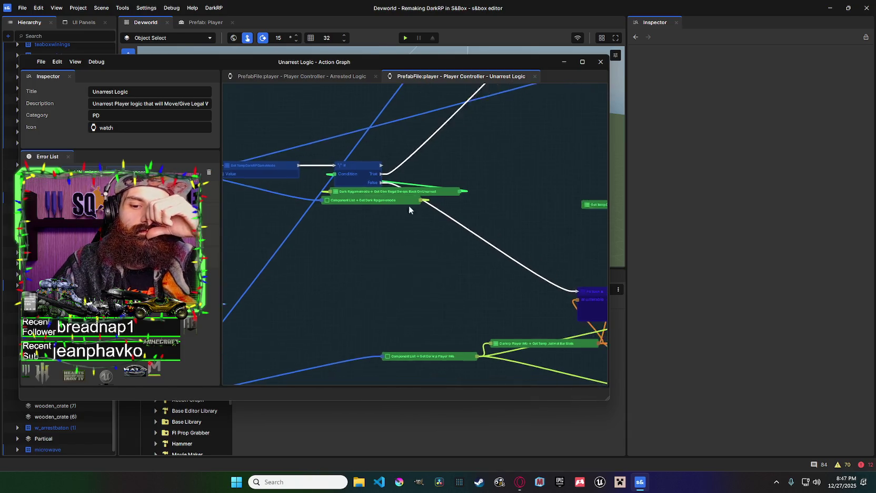
scroll(346, 166, "up", 3)
left_click_drag(346, 165, 516, 258)
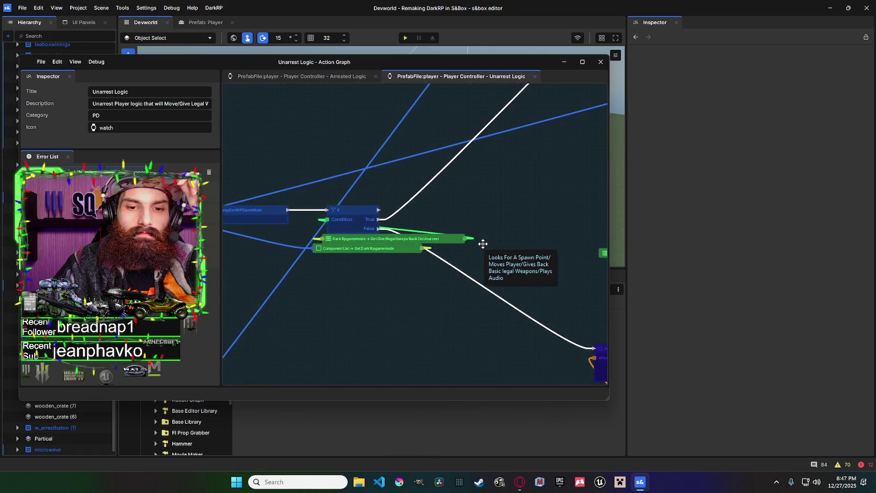
mouse_move(483, 244)
left_mouse_down()
mouse_move(416, 225)
mouse_move(413, 202)
left_mouse_up()
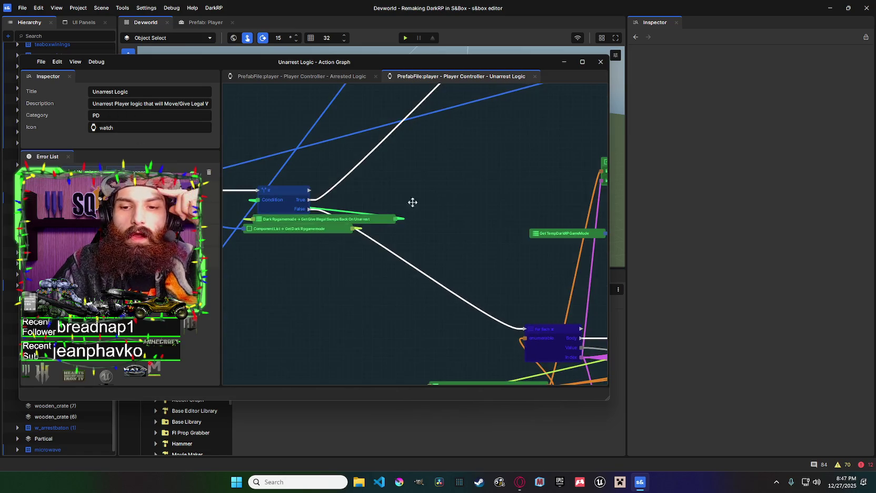
scroll(497, 225, "down", 1)
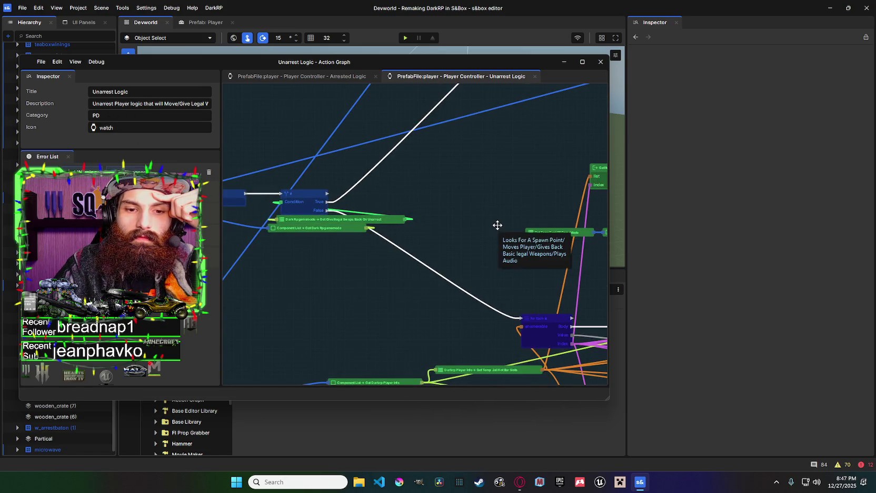
left_click_drag(496, 224, 401, 121)
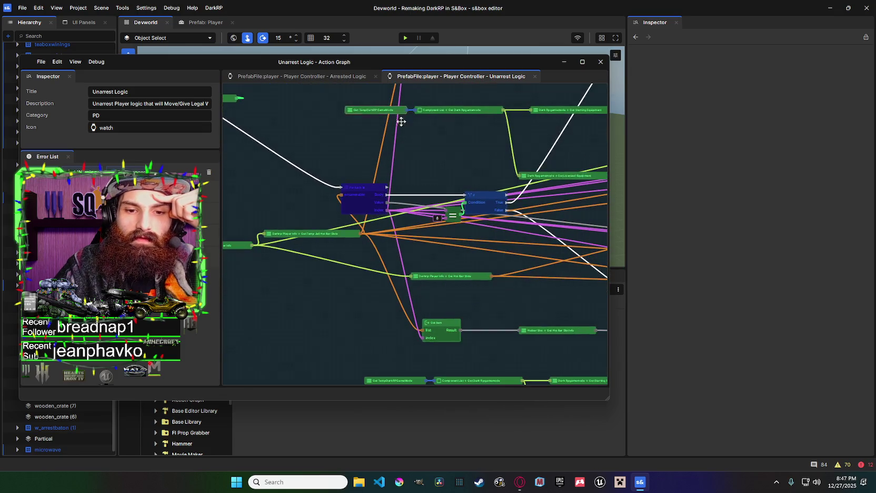
left_click_drag(451, 161, 384, 146)
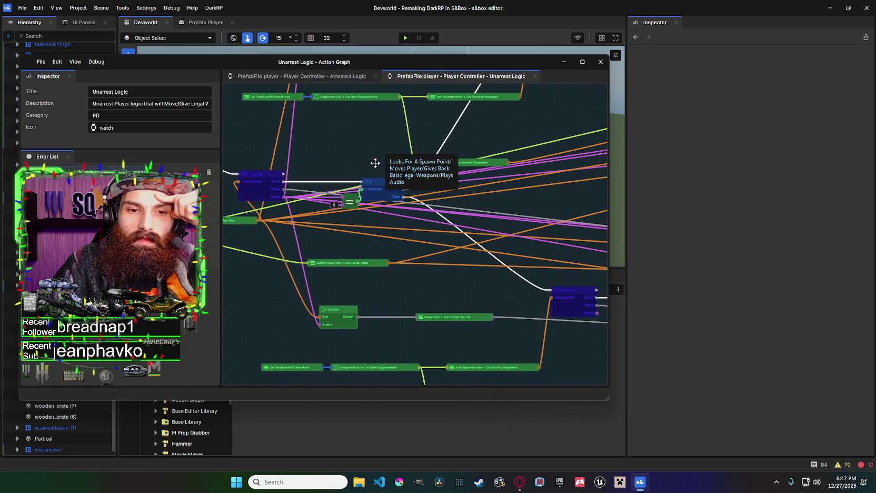
scroll(374, 163, "down", 5)
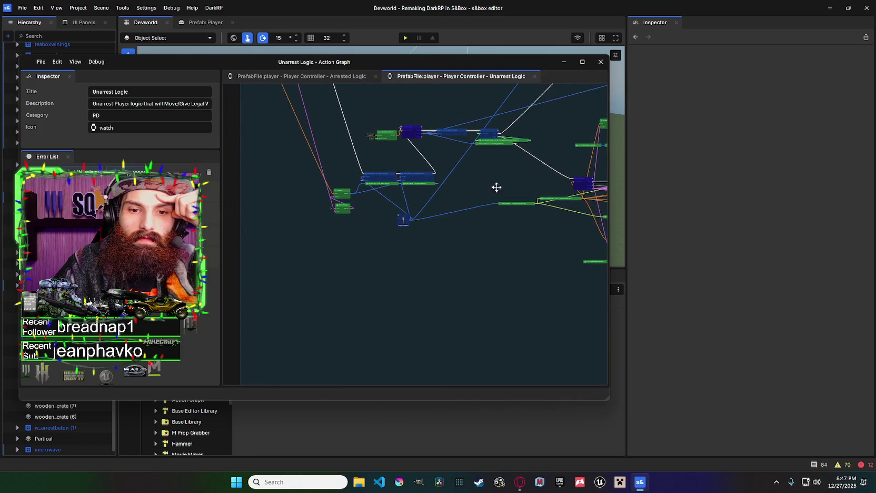
scroll(403, 164, "up", 3)
scroll(503, 374, "down", 3)
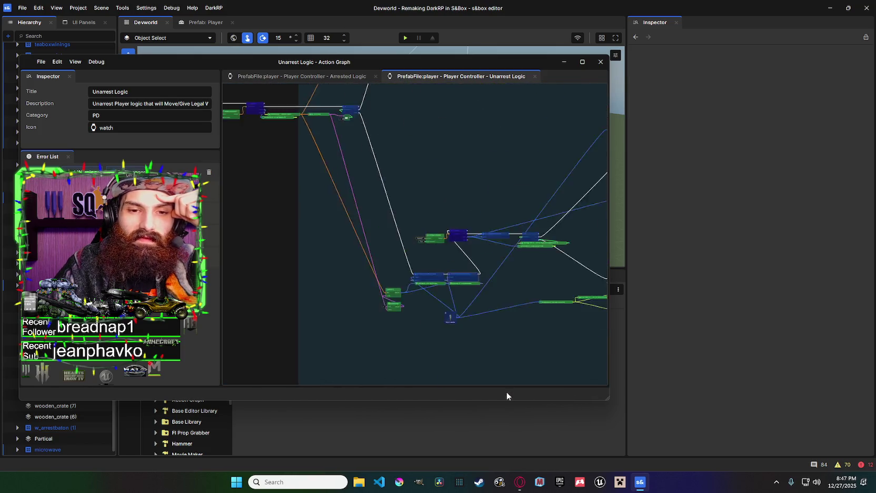
scroll(348, 189, "up", 6)
scroll(605, 182, "left", 2)
scroll(527, 172, "right", 6)
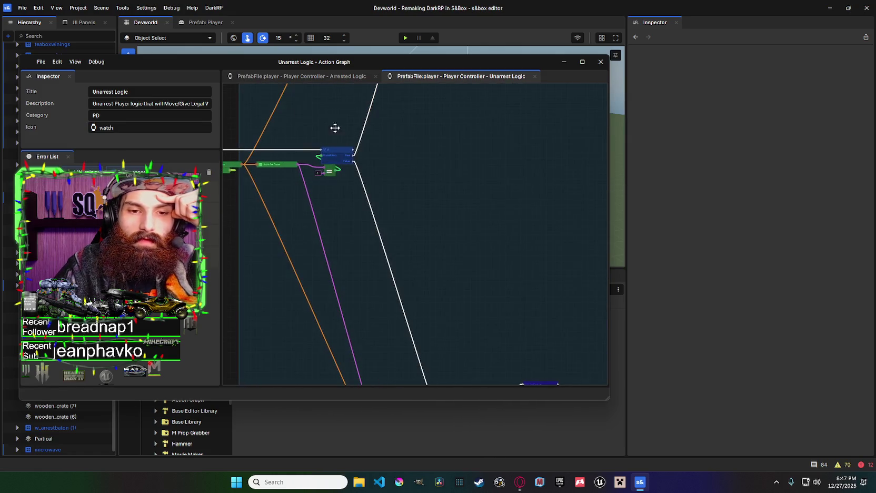
left_click_drag(510, 215, 621, 243)
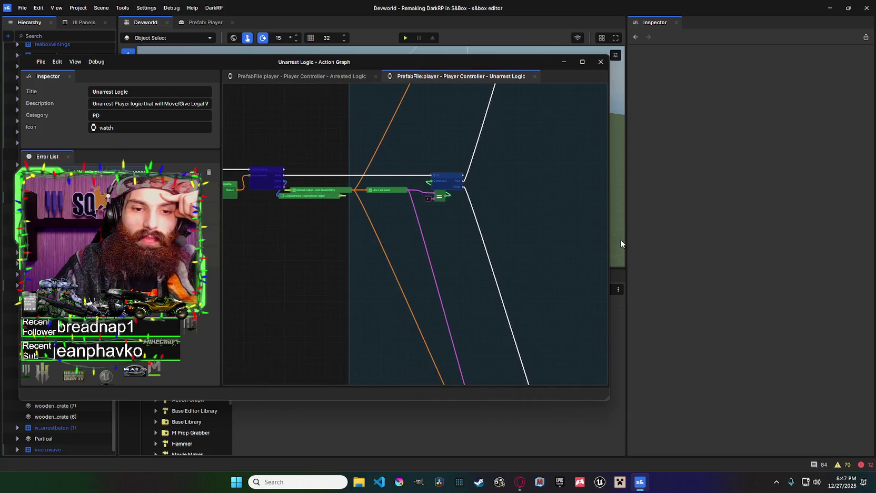
scroll(523, 203, "right", 2)
scroll(366, 167, "up", 5)
scroll(465, 173, "left", 2)
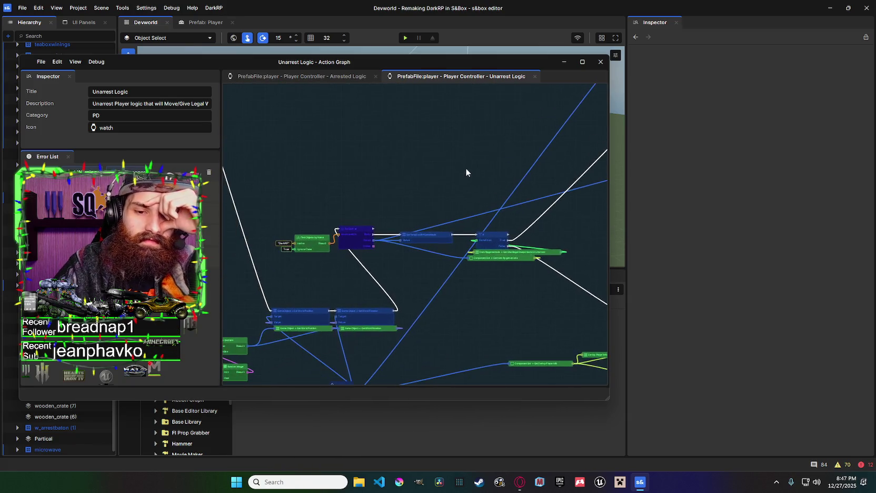
scroll(450, 184, "down", 1)
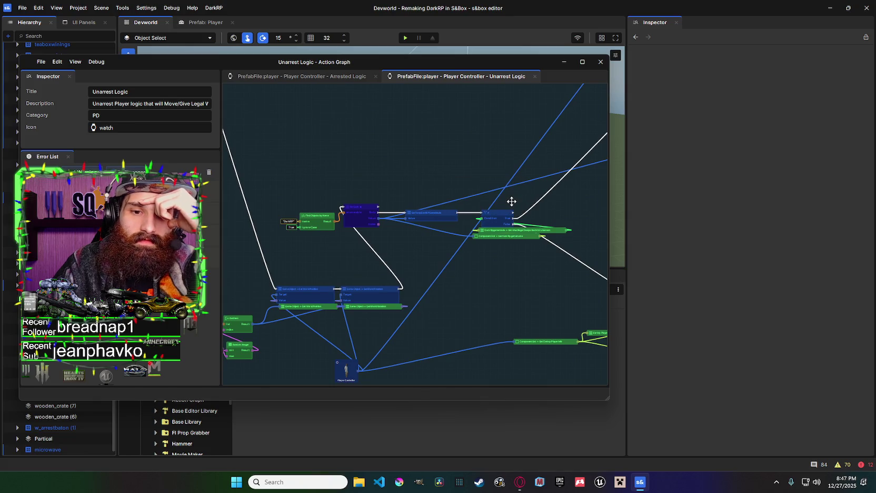
scroll(510, 202, "up", 1)
left_click_drag(511, 201, 430, 201)
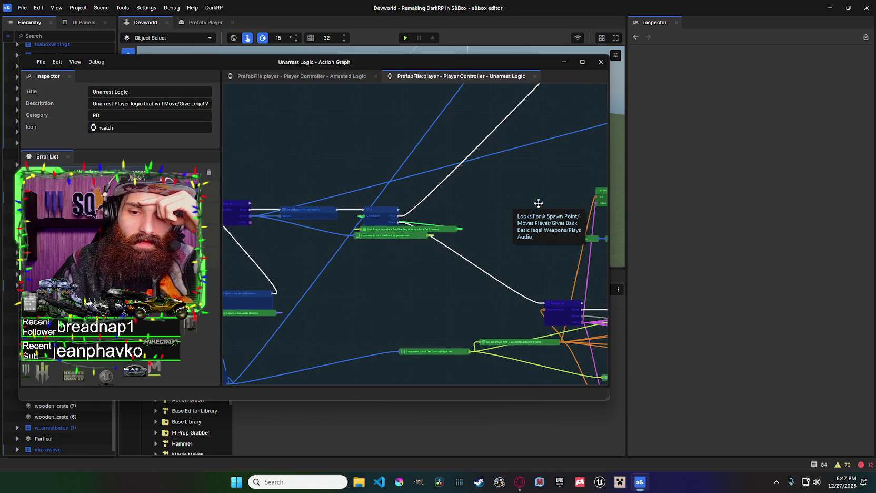
scroll(518, 209, "up", 1)
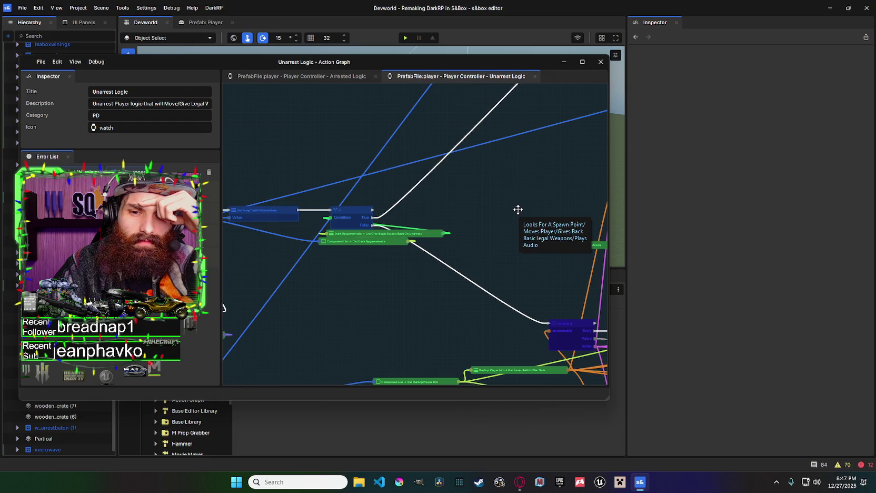
scroll(519, 212, "down", 1)
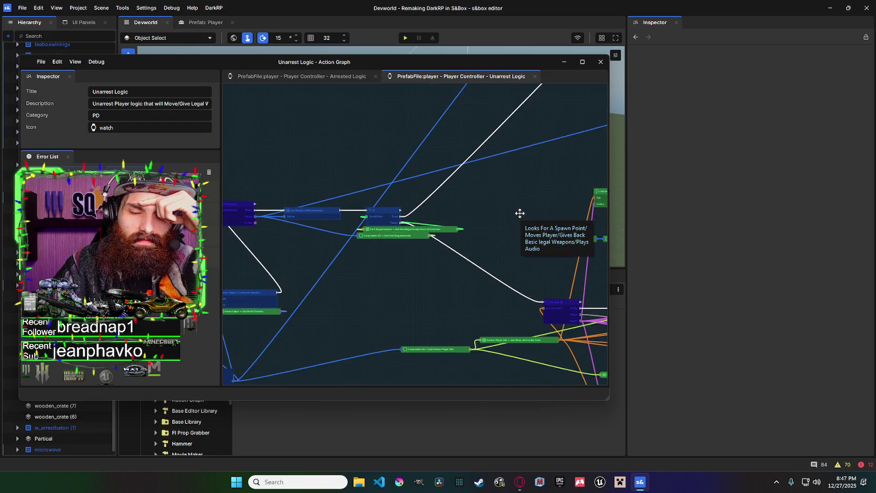
left_click_drag(518, 209, 338, 126)
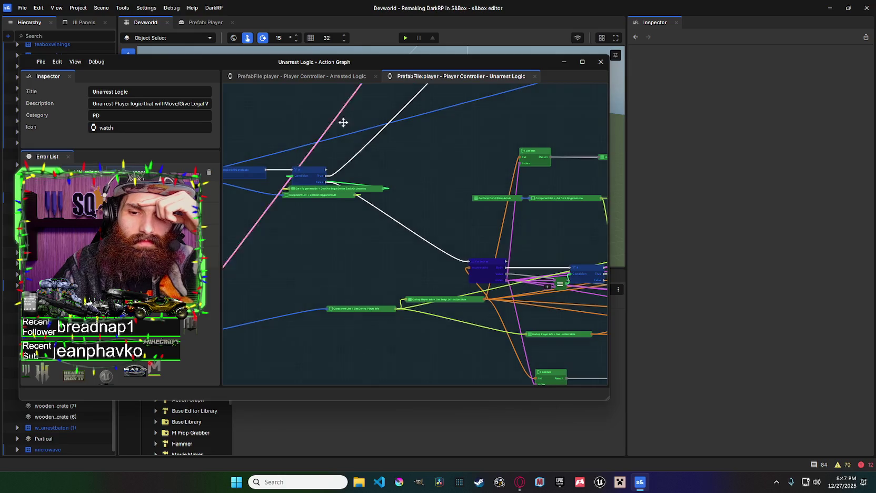
left_click_drag(481, 168, 354, 146)
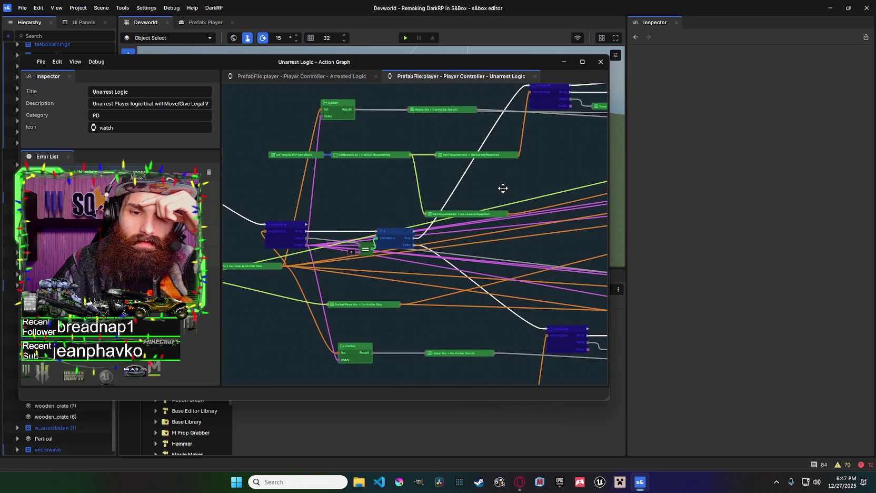
left_click_drag(502, 187, 627, 178)
scroll(469, 216, "up", 1)
left_click_drag(605, 213, 549, 238)
scroll(416, 227, "down", 1)
left_click_drag(416, 227, 384, 220)
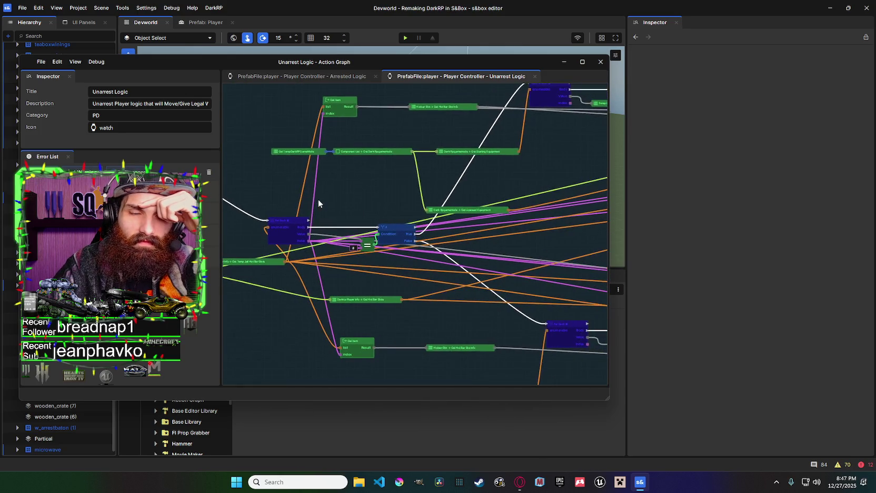
mouse_move(499, 208)
left_mouse_down()
mouse_move(334, 189)
mouse_move(240, 166)
mouse_move(189, 119)
left_mouse_up()
scroll(297, 152, "down", 1)
left_click_drag(298, 153, 169, 129)
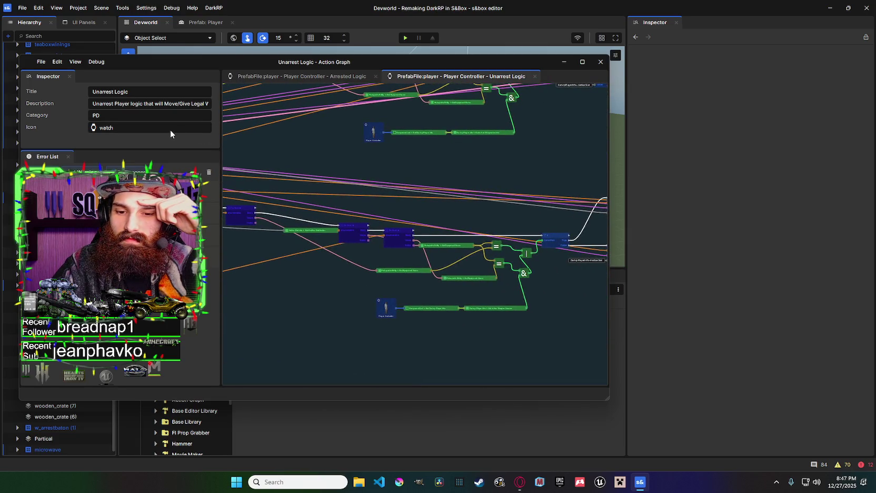
Follow the If node's wires and the equipment chain across the Unarrest Logic graph.
scroll(404, 135, "up", 2)
scroll(430, 173, "up", 1)
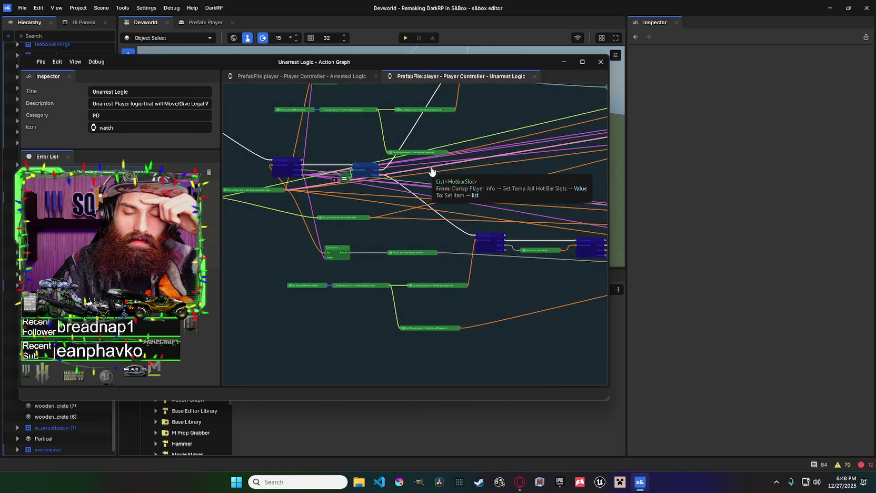
scroll(410, 186, "up", 2)
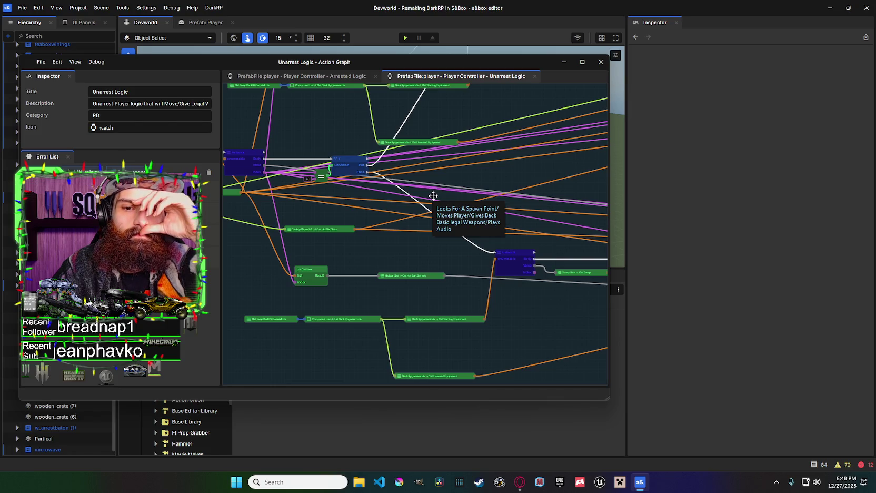
left_click_drag(380, 185, 451, 197)
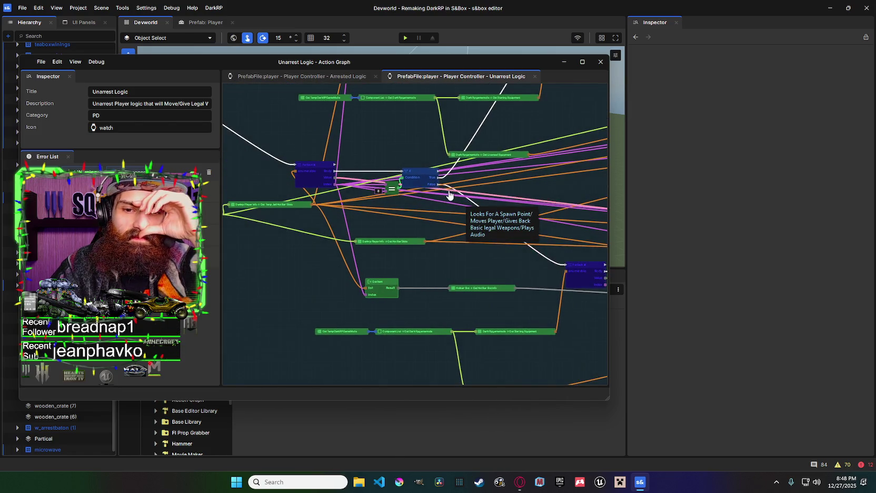
mouse_move(471, 218)
left_mouse_down()
mouse_move(462, 231)
mouse_move(246, 129)
mouse_move(397, 134)
mouse_move(475, 152)
mouse_move(501, 178)
mouse_move(400, 150)
mouse_move(392, 158)
left_mouse_up()
scroll(403, 164, "down", 2)
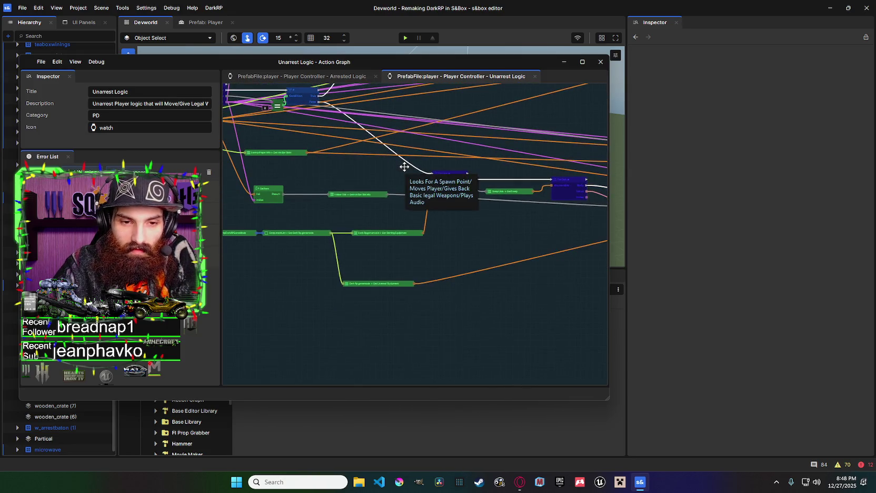
scroll(405, 166, "down", 1)
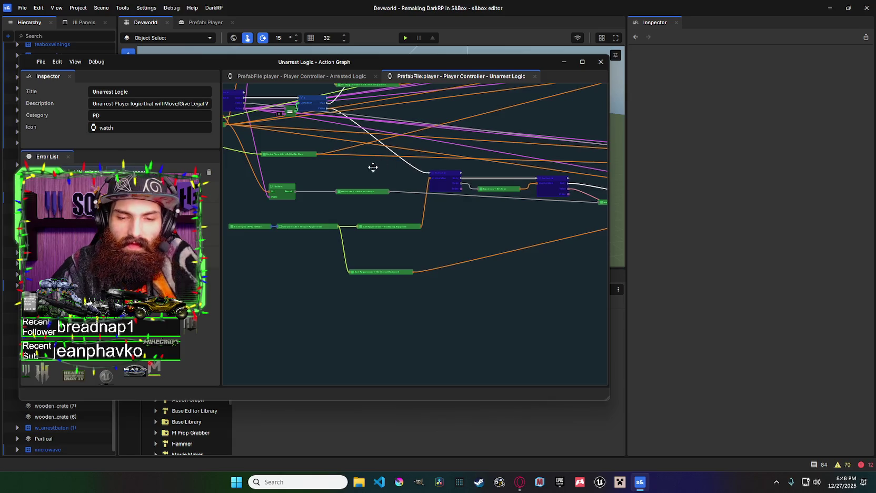
scroll(372, 166, "up", 3)
scroll(436, 166, "down", 4)
left_click_drag(376, 167, 454, 190)
scroll(454, 190, "up", 4)
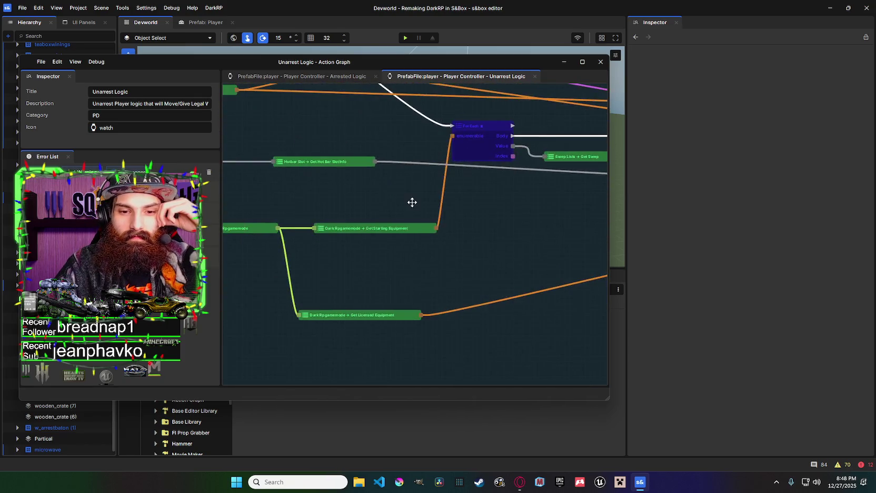
scroll(412, 202, "down", 1)
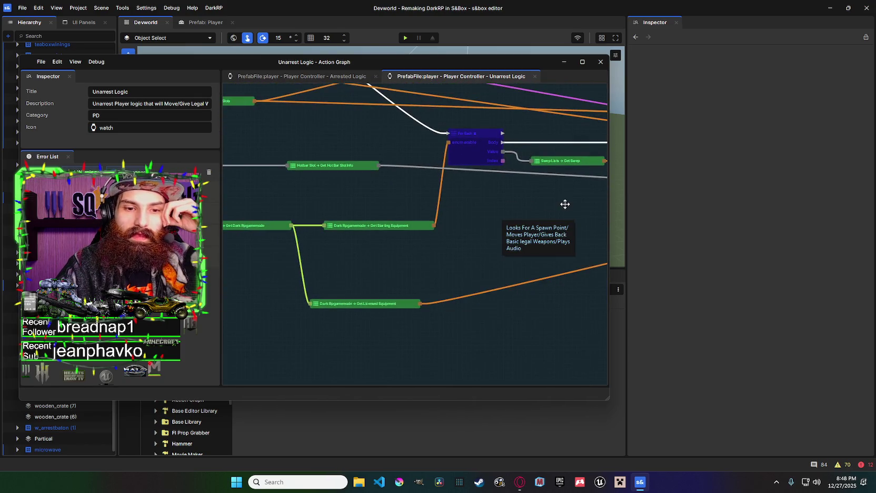
left_click_drag(565, 203, 476, 239)
Return to the For Each loop and the equipment name comparison nodes.
scroll(477, 231, "down", 1)
scroll(477, 229, "down", 3)
scroll(338, 182, "up", 2)
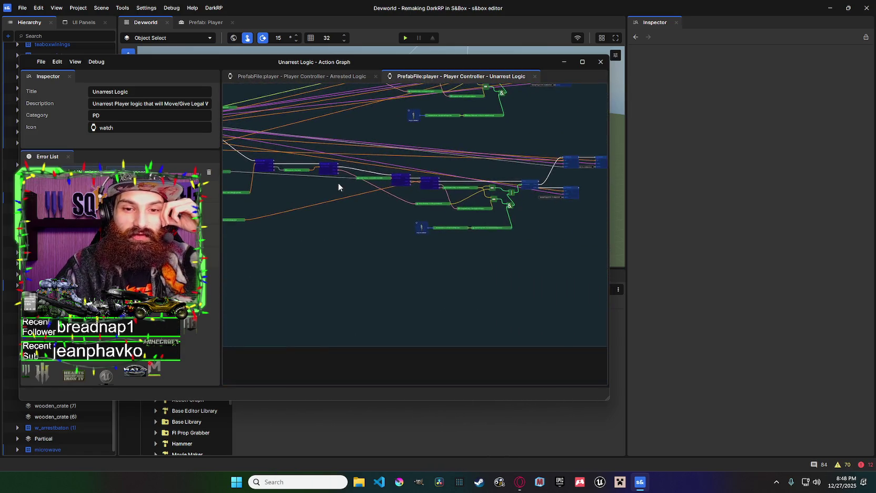
left_click_drag(339, 182, 452, 189)
scroll(437, 187, "up", 2)
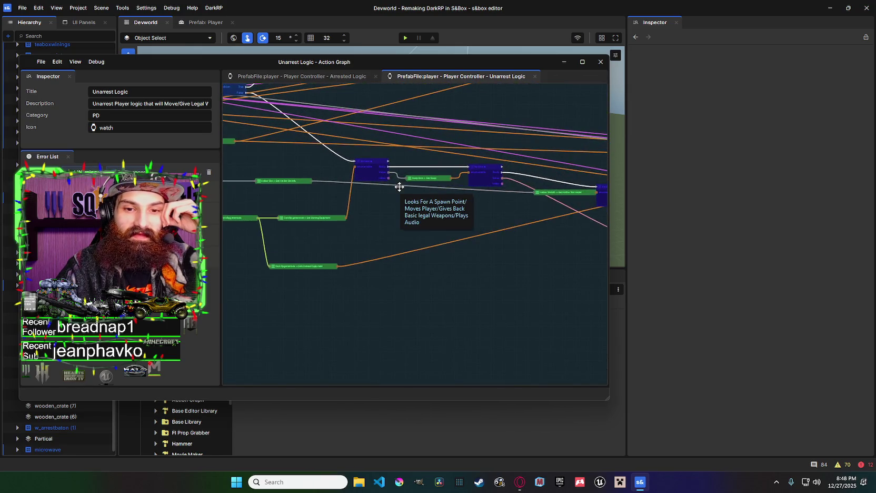
scroll(393, 204, "up", 1)
scroll(393, 205, "up", 1)
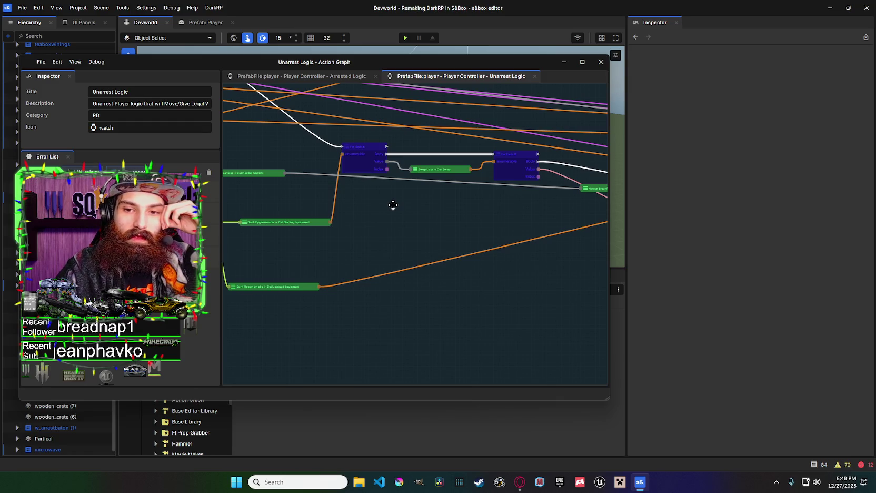
scroll(393, 204, "down", 2)
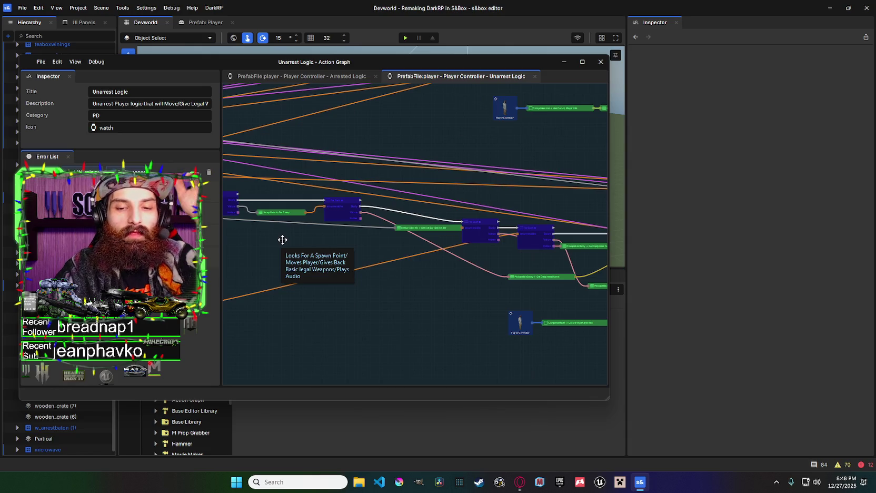
scroll(352, 215, "down", 2)
left_click_drag(403, 197, 312, 186)
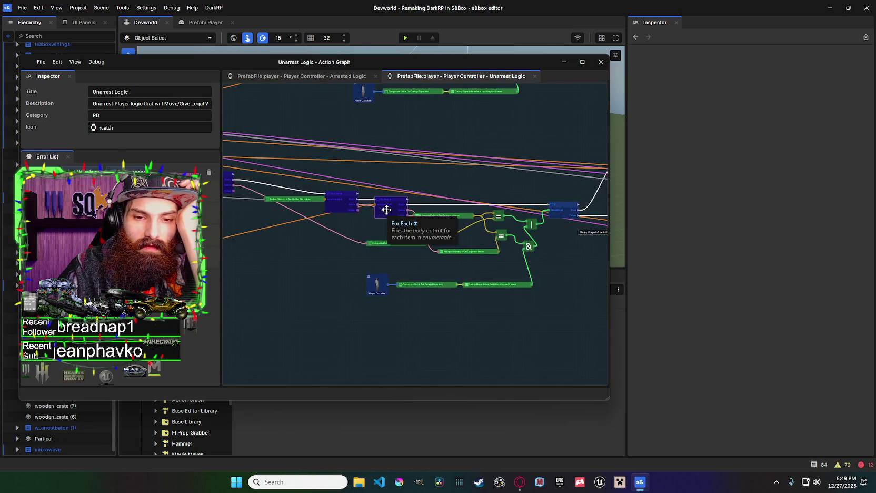
scroll(306, 226, "up", 3)
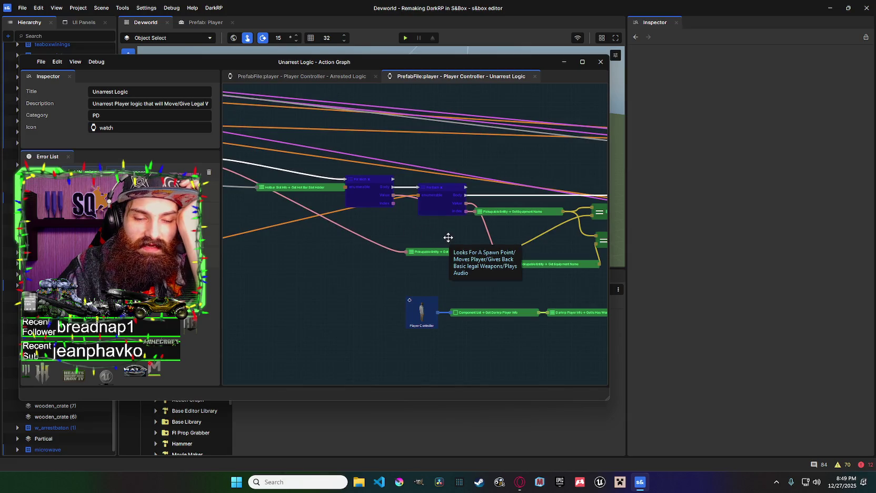
mouse_move(448, 237)
left_mouse_down()
mouse_move(172, 215)
mouse_move(390, 210)
mouse_move(472, 194)
mouse_move(454, 204)
left_mouse_up()
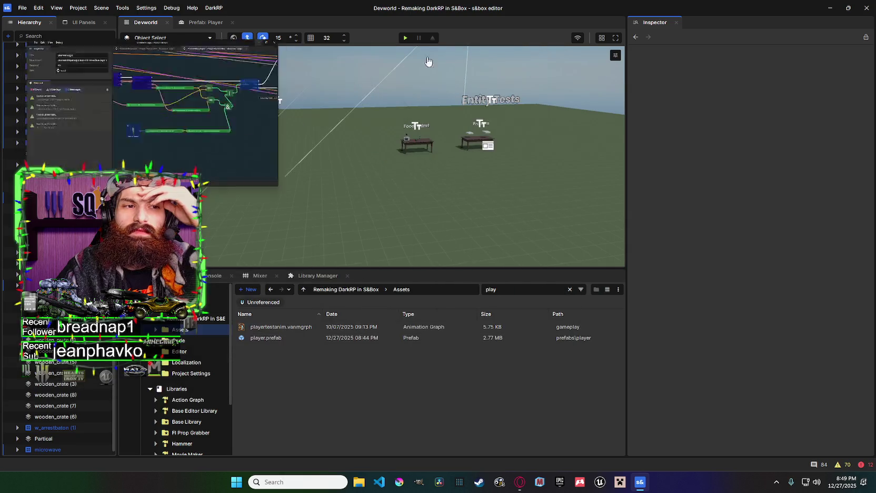
Put the graph window away and select DarkRP under darkrpgamemode > Gamemodes.
left_click(563, 61)
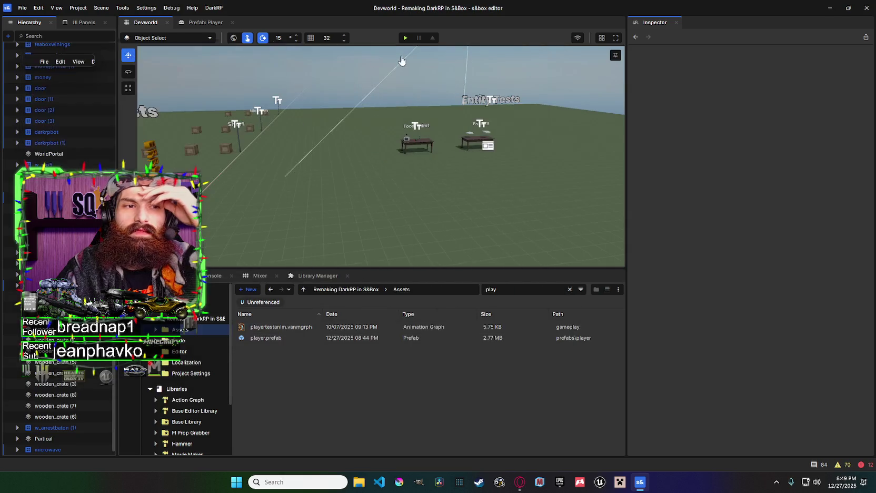
scroll(109, 92, "up", 15)
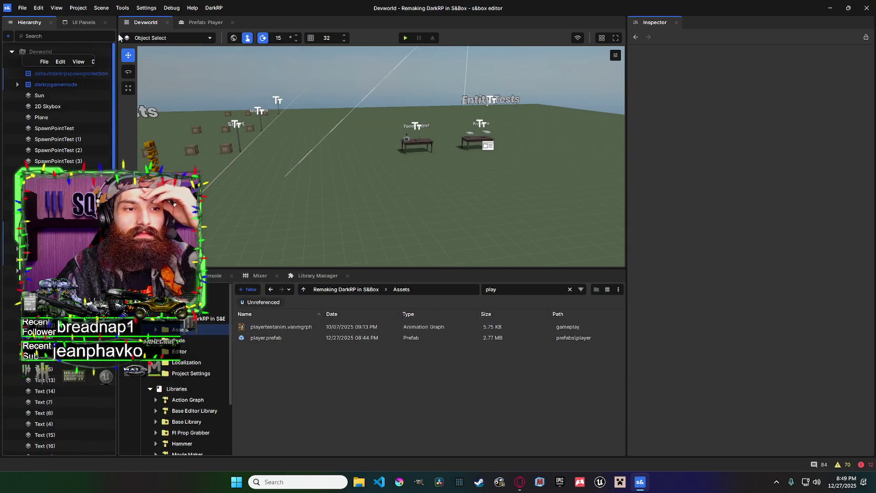
double_click(77, 95)
double_click(72, 84)
left_click(17, 84)
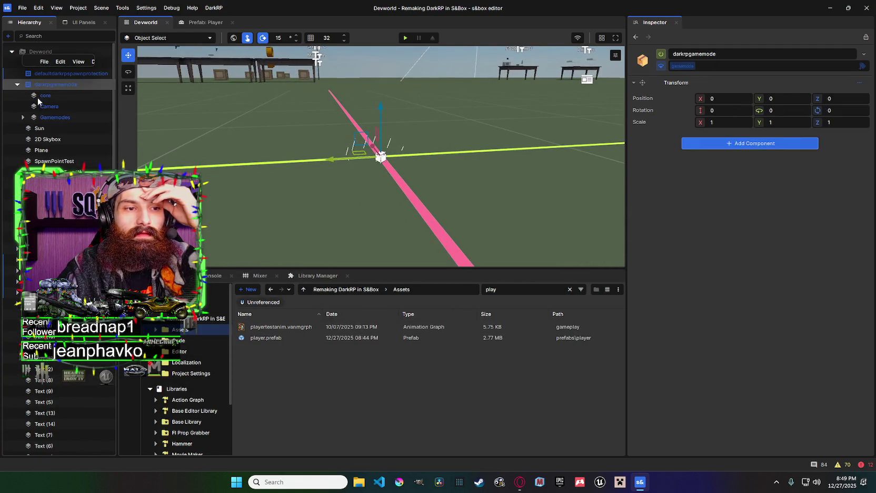
left_click(49, 107)
left_click(58, 117)
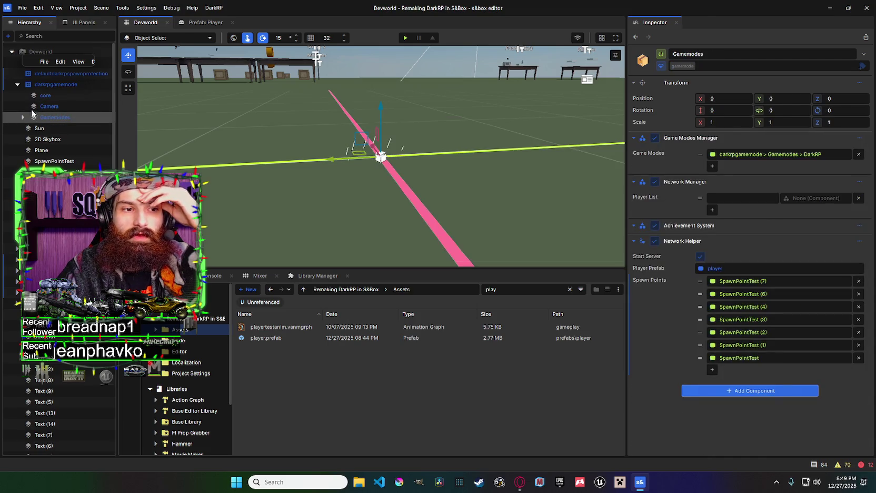
left_click(22, 117)
left_click(47, 128)
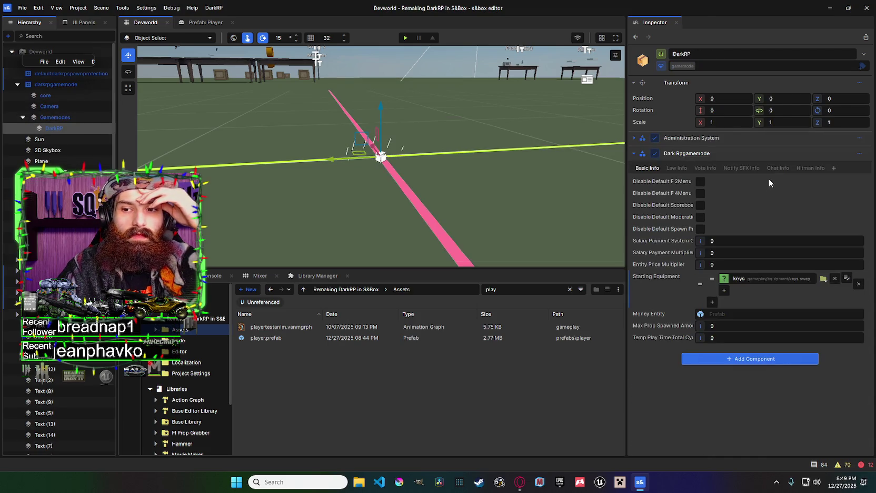
Review DarkRP's Law, Vote and Basic Info settings, then bring the Action Graph back.
left_click(677, 168)
left_click(705, 169)
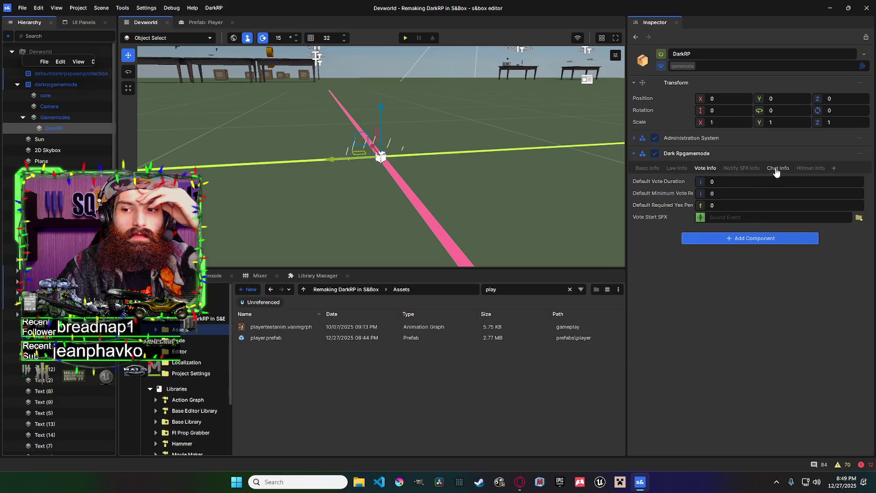
left_click(647, 168)
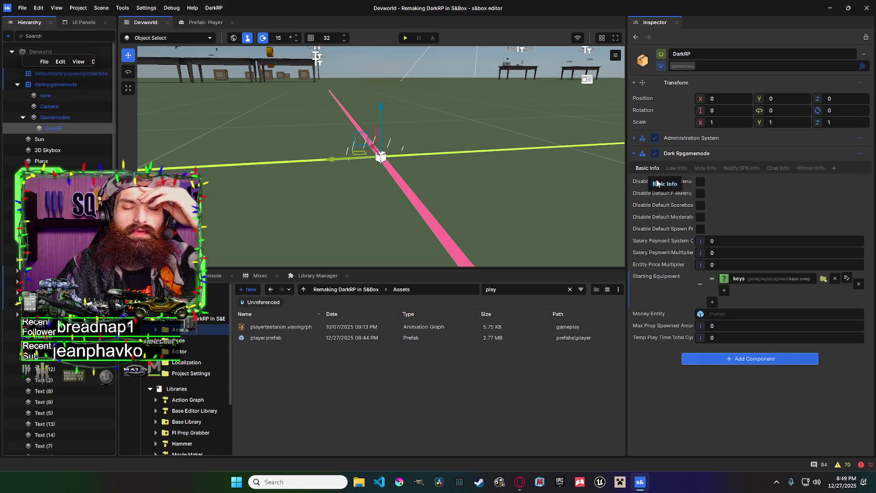
left_click(639, 481)
left_click(640, 481)
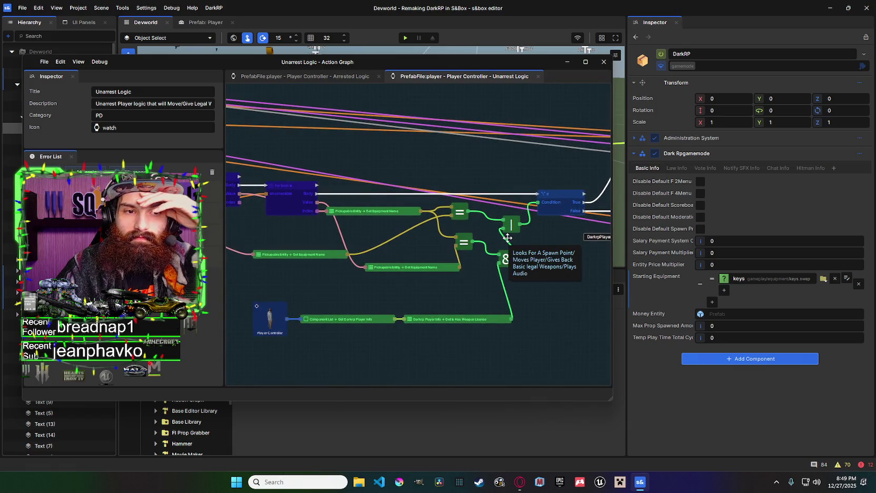
scroll(507, 237, "down", 3)
scroll(377, 220, "up", 2)
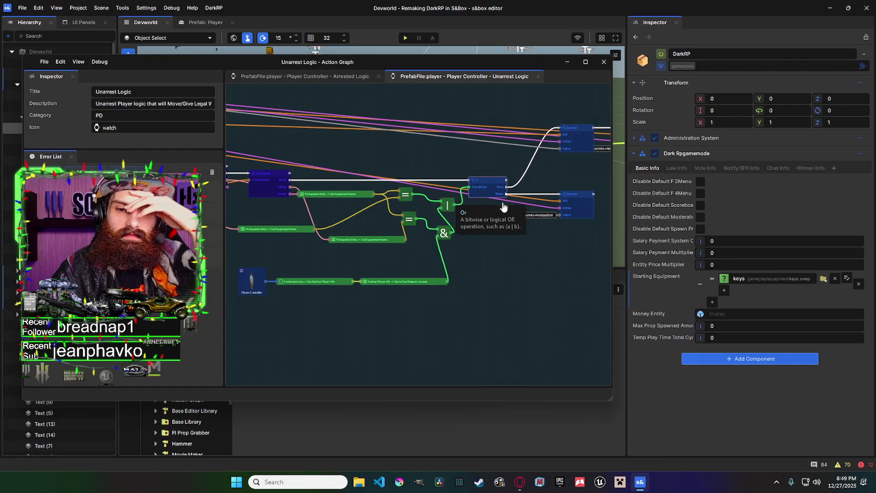
scroll(489, 186, "up", 1)
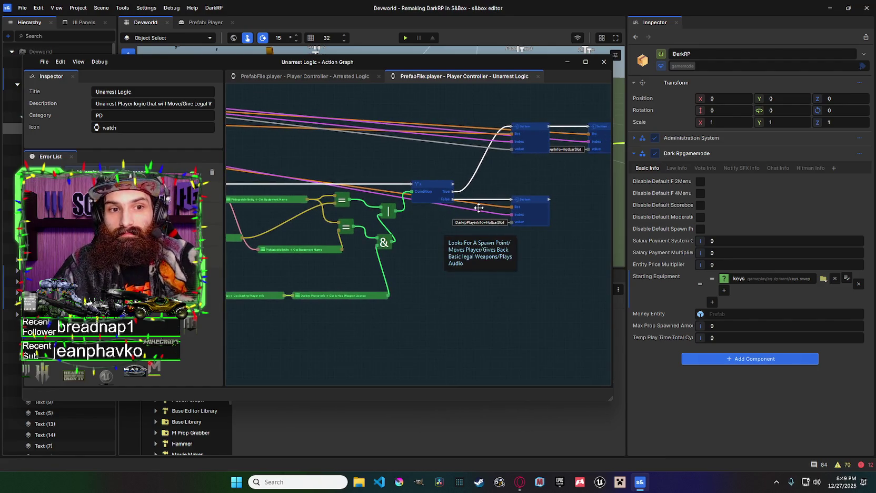
scroll(473, 197, "up", 1)
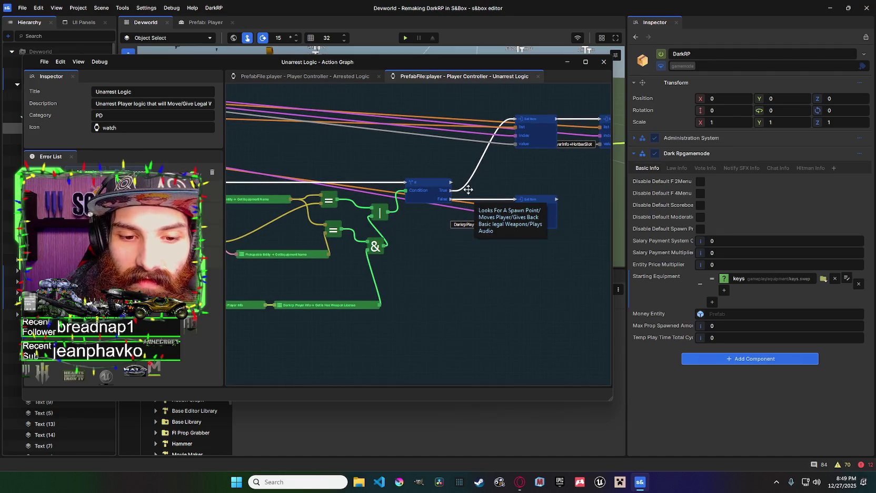
scroll(411, 234, "down", 2)
scroll(429, 238, "up", 2)
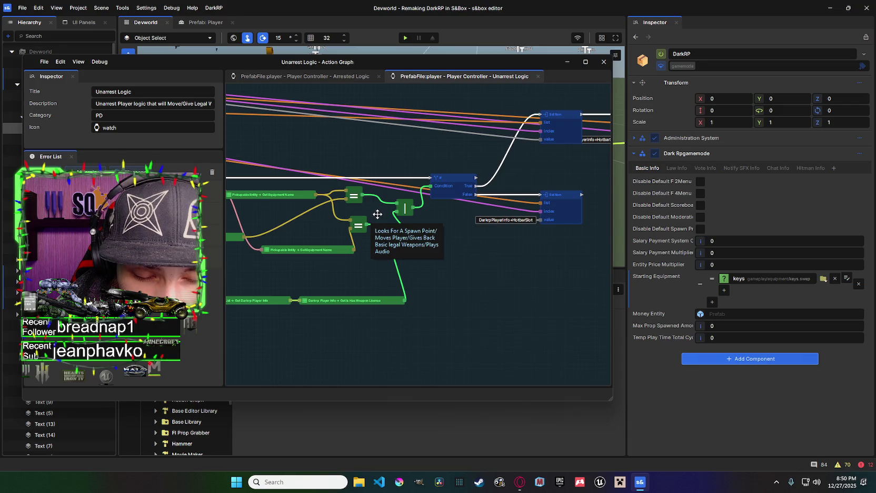
scroll(450, 221, "down", 2)
scroll(433, 224, "up", 2)
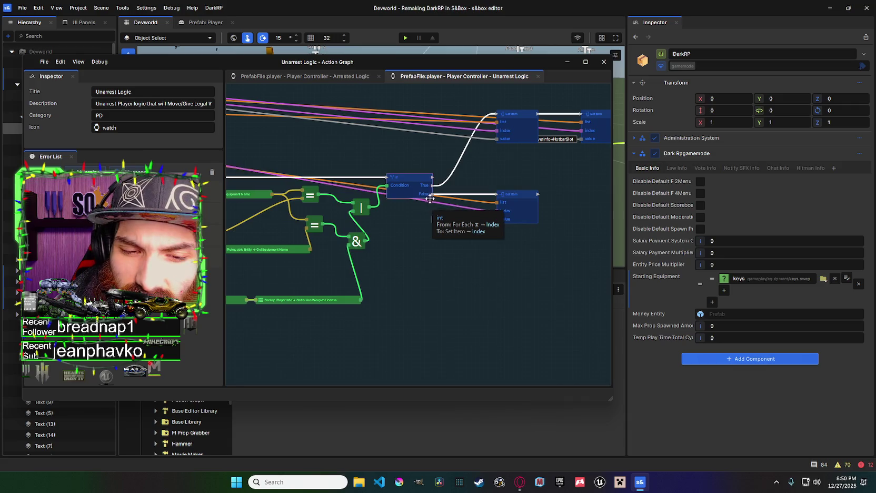
scroll(448, 213, "down", 2)
scroll(462, 217, "up", 2)
scroll(351, 207, "down", 2)
scroll(464, 205, "up", 2)
left_click(465, 198)
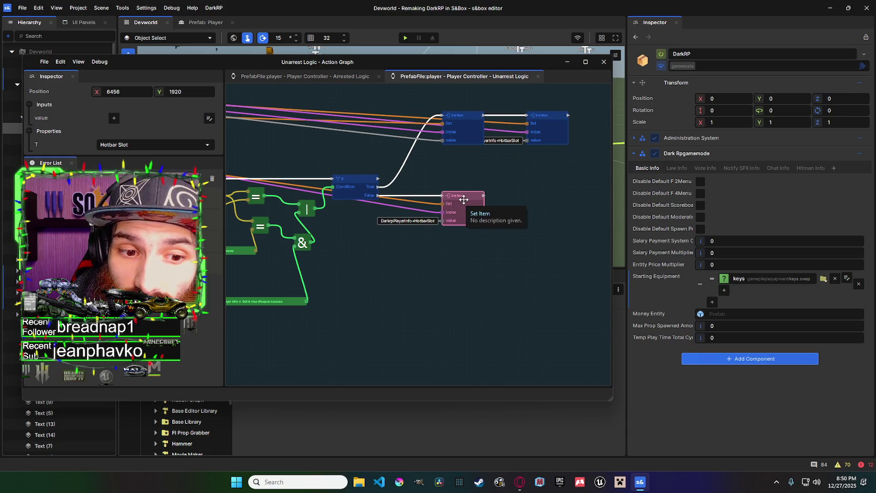
left_click_drag(461, 204, 605, 192)
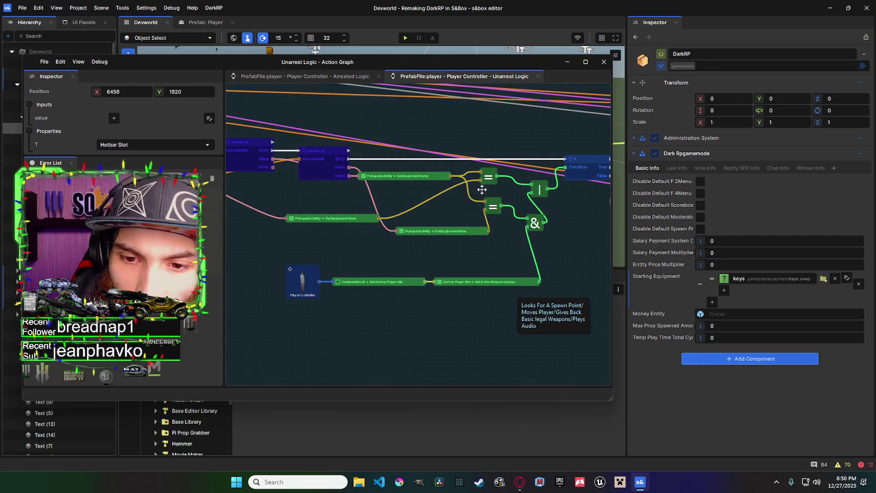
left_click_drag(607, 226, 425, 231)
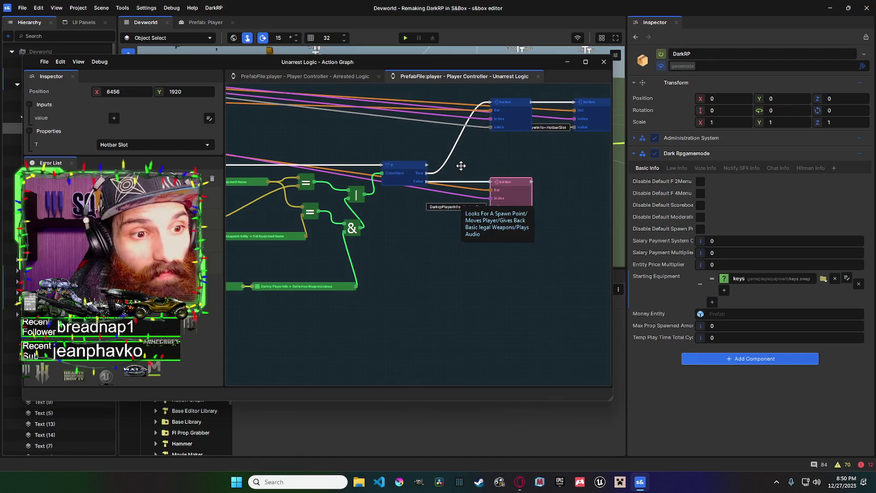
left_click_drag(556, 185, 455, 180)
left_click(458, 184)
scroll(476, 190, "down", 6)
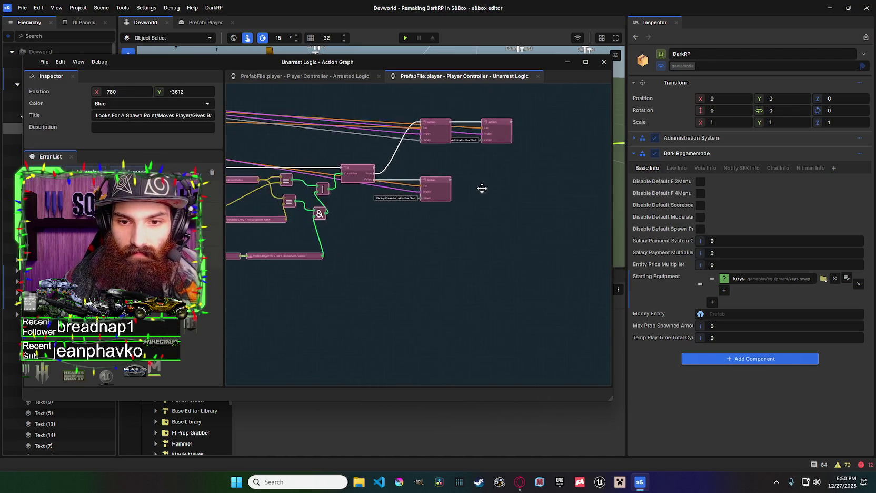
scroll(346, 188, "up", 5)
left_click(404, 348)
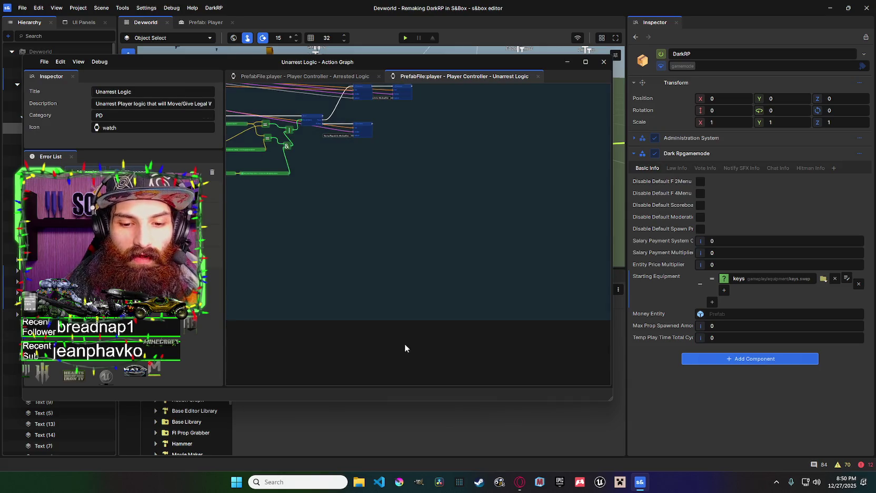
Add a Debug Log Info node after Set Item and align it with Set Item's output.
right_click(392, 129)
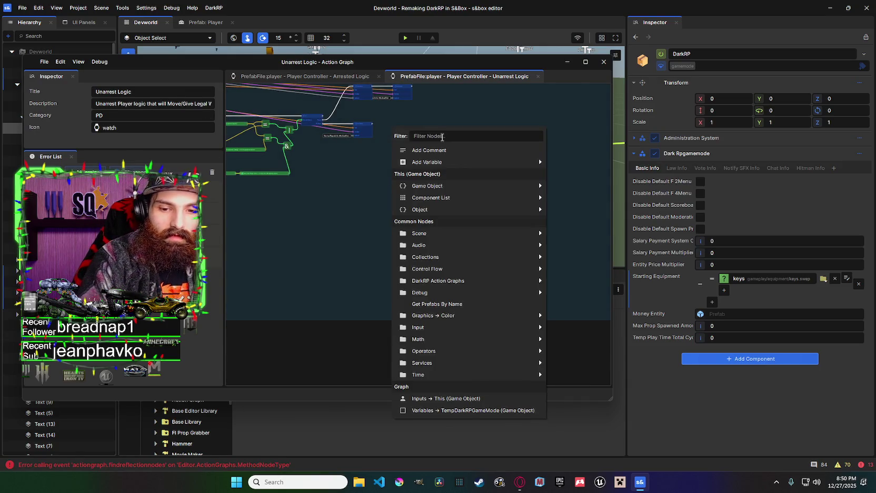
type("Debug")
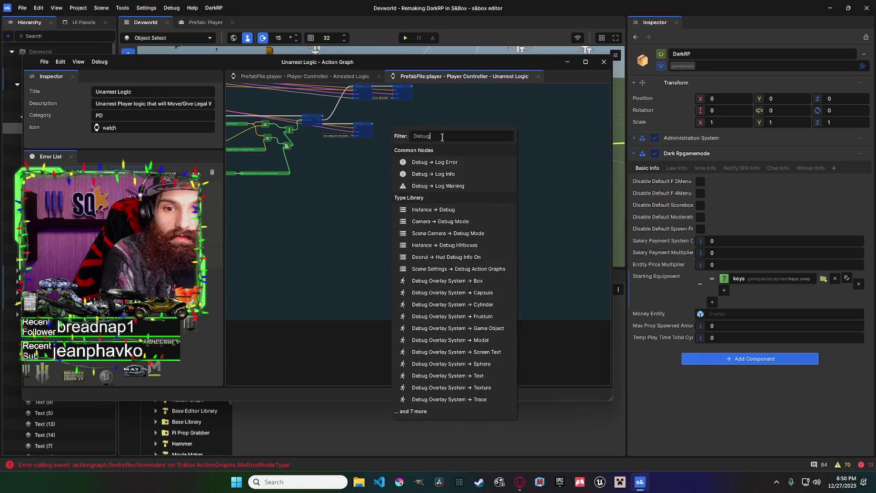
left_click(473, 174)
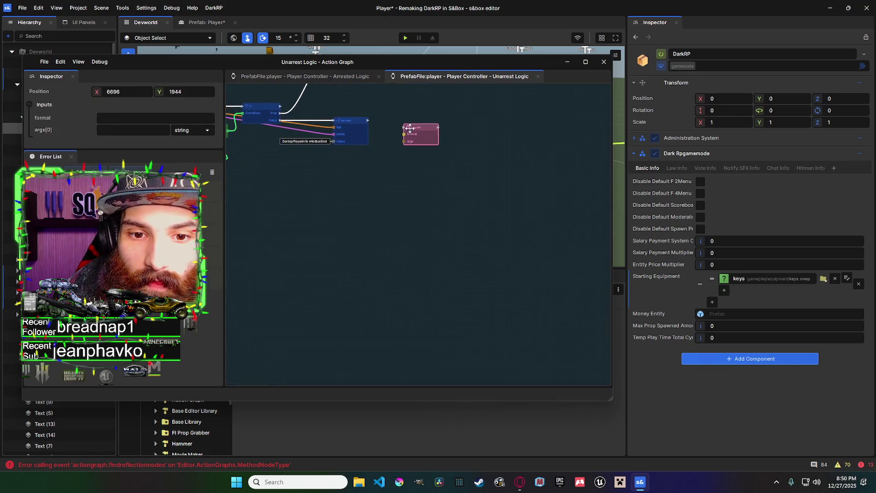
left_click_drag(421, 131, 446, 124)
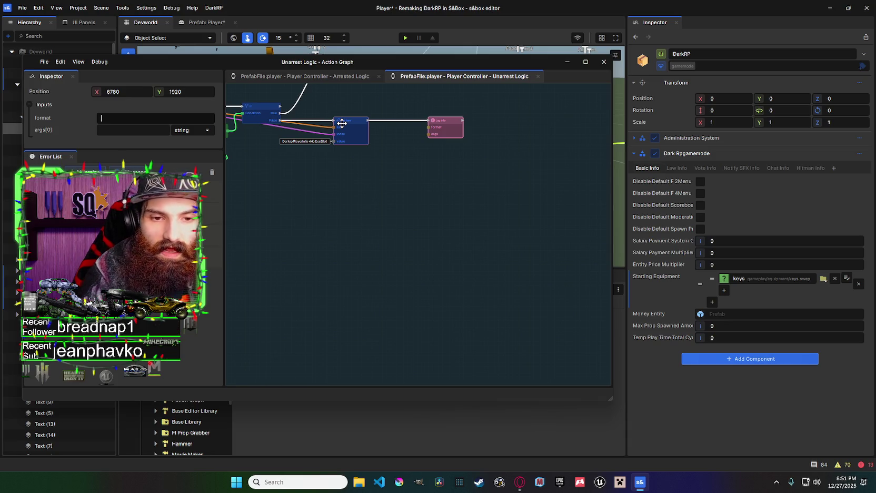
Pan and zoom the graph to look over the new Log node and nearby boolean nodes.
mouse_move(379, 167)
left_mouse_down()
mouse_move(576, 218)
mouse_move(526, 211)
mouse_move(582, 236)
mouse_move(446, 229)
left_mouse_up()
mouse_move(572, 238)
left_mouse_down()
mouse_move(245, 176)
mouse_move(455, 191)
left_mouse_up()
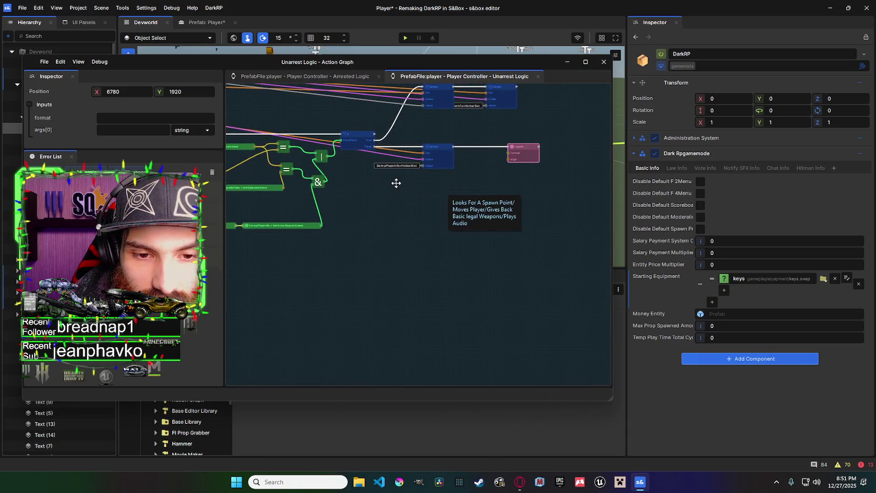
scroll(400, 182, "down", 3)
mouse_move(451, 181)
left_mouse_down()
mouse_move(573, 184)
mouse_move(310, 166)
mouse_move(374, 175)
left_mouse_up()
scroll(374, 175, "up", 3)
scroll(386, 166, "down", 2)
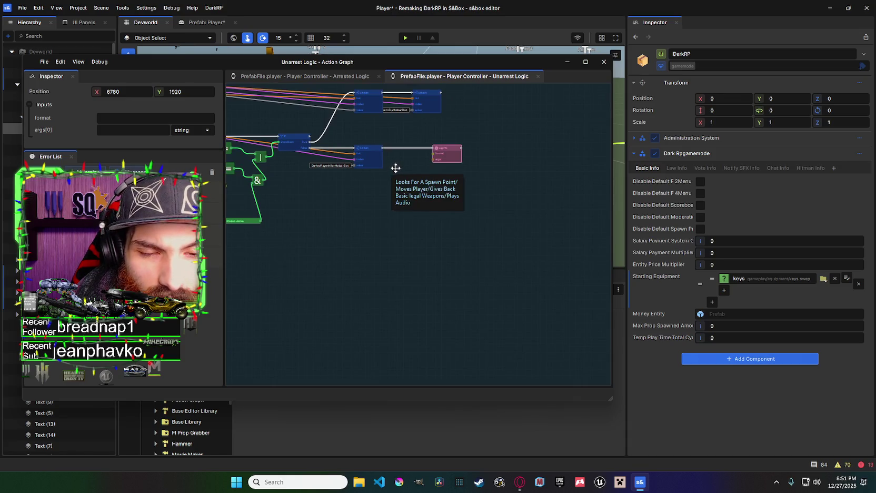
left_click_drag(395, 168, 478, 177)
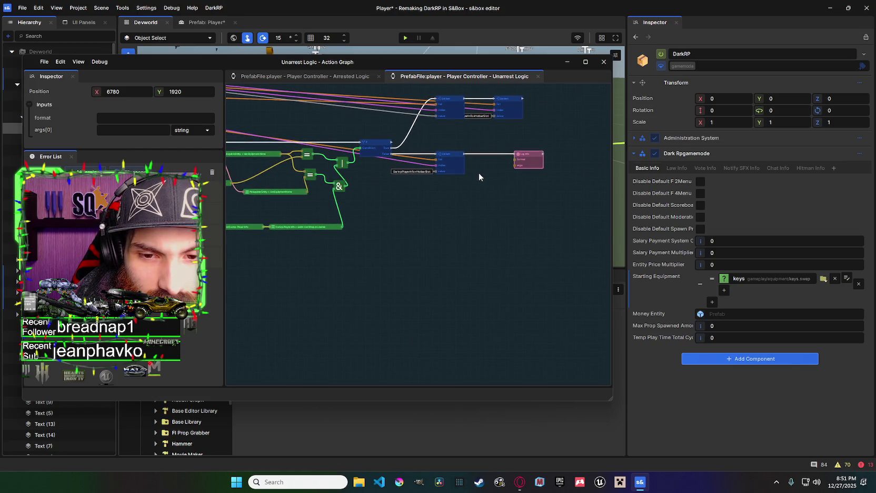
scroll(479, 177, "down", 5)
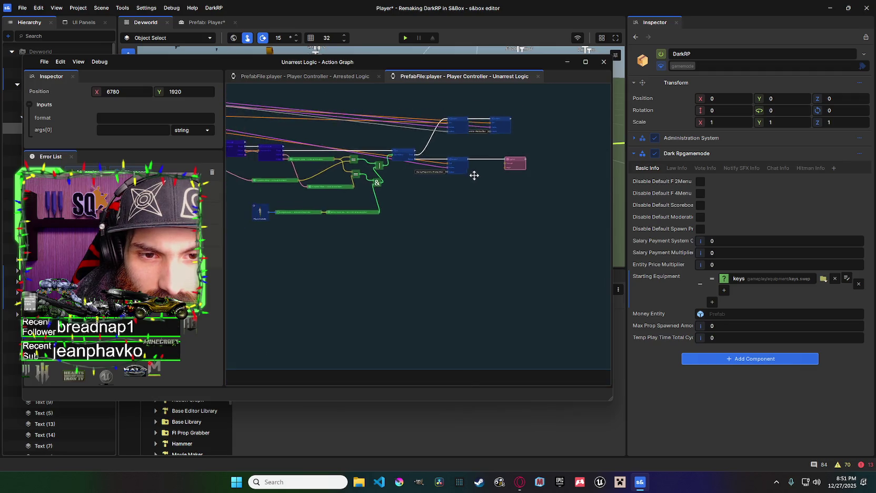
Zoom and pan across the Unarrest Logic graph to survey its node rows.
scroll(382, 158, "up", 5)
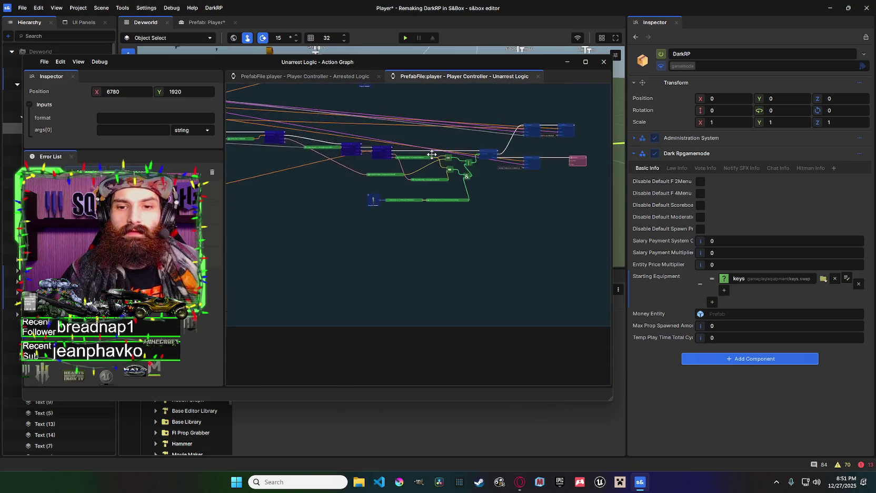
left_click_drag(436, 209, 506, 204)
scroll(506, 203, "up", 6)
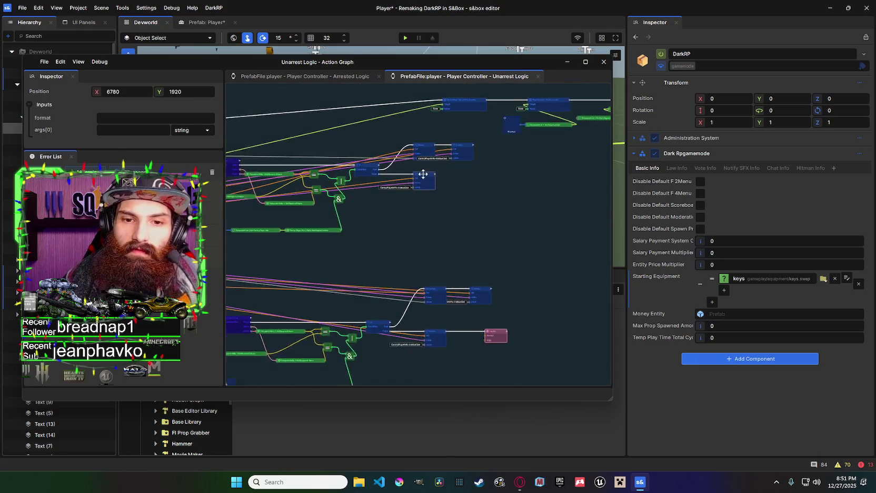
left_click_drag(607, 191, 549, 206)
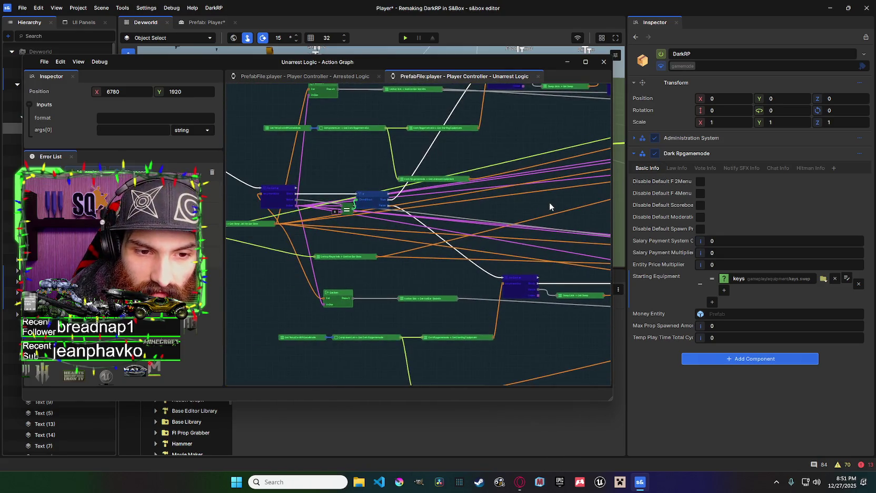
scroll(549, 205, "down", 3)
left_click_drag(604, 198, 413, 175)
scroll(414, 174, "up", 5)
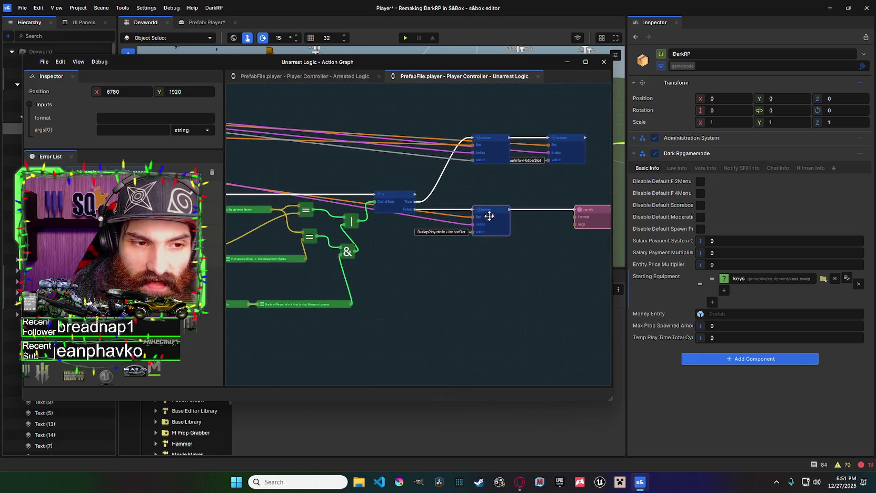
scroll(439, 218, "down", 2)
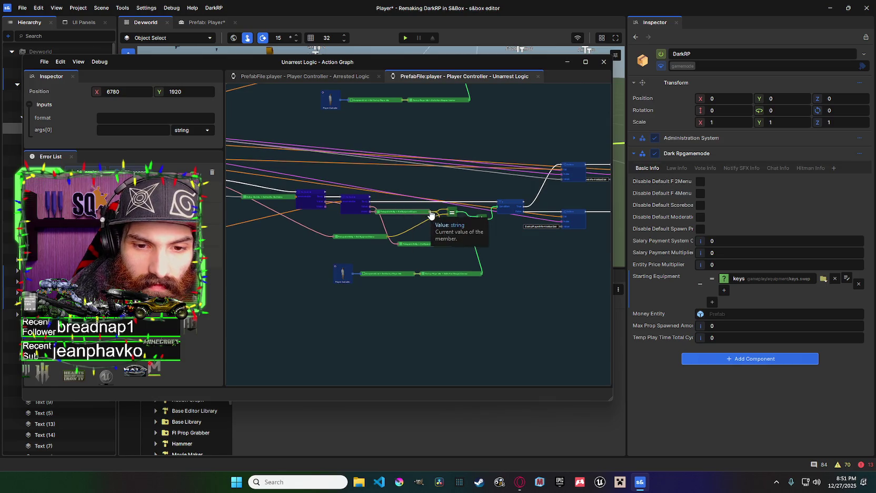
Pan past the spawn logic to centre the view on the equipment list nodes.
left_click_drag(459, 217, 436, 216)
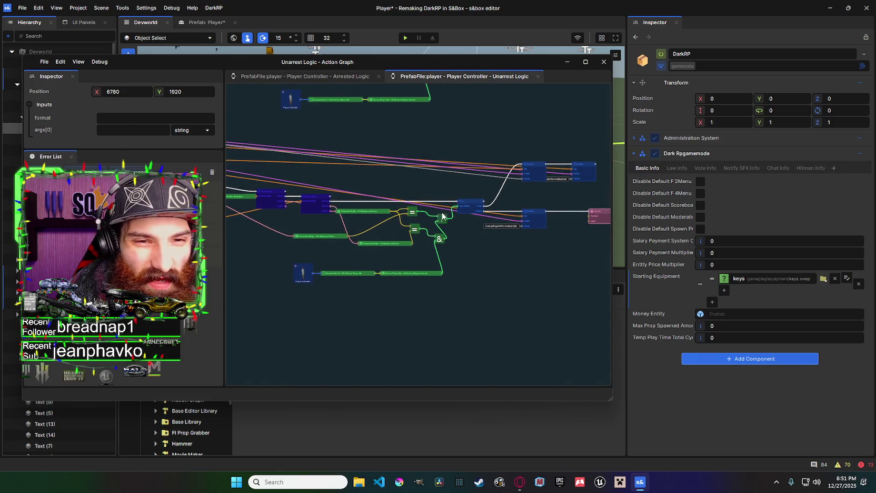
scroll(439, 215, "up", 4)
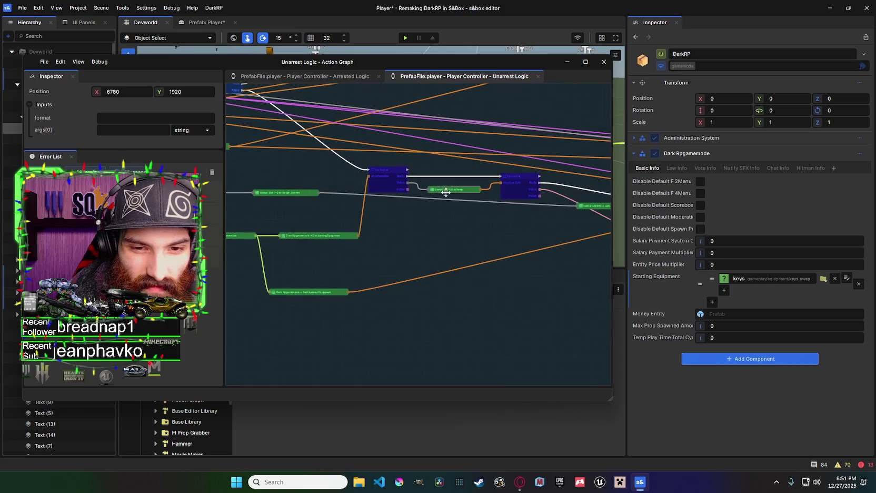
left_click_drag(450, 192, 448, 214)
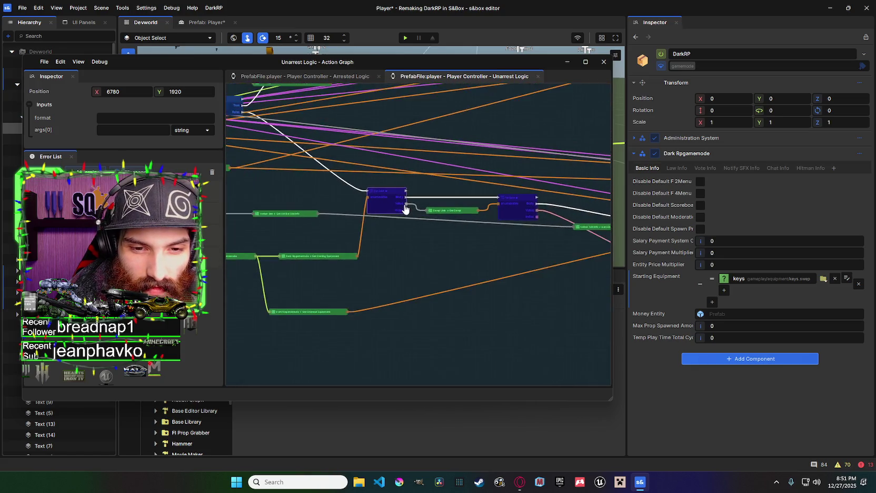
scroll(405, 210, "down", 2)
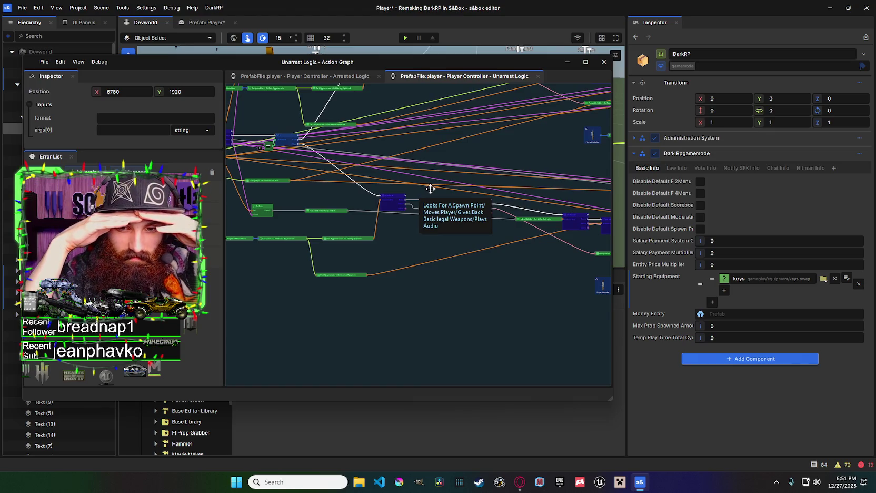
scroll(384, 194, "up", 3)
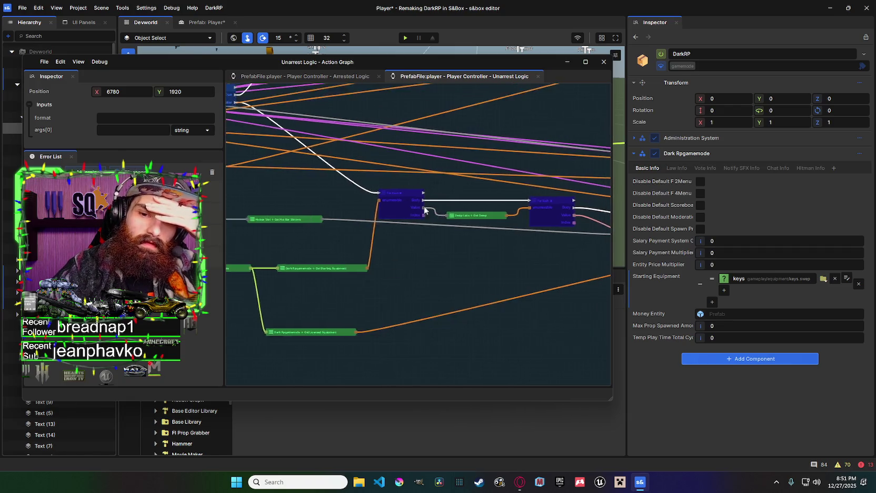
left_click_drag(459, 207, 306, 194)
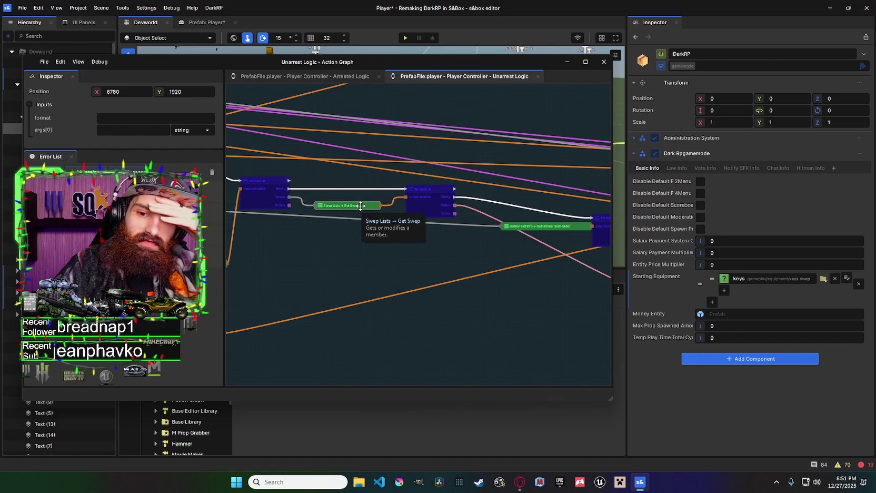
mouse_move(374, 205)
left_mouse_down()
mouse_move(521, 152)
mouse_move(426, 184)
mouse_move(373, 183)
left_mouse_up()
Zoom in and frame the equipment-restore nodes more closely.
mouse_move(504, 224)
left_mouse_down()
mouse_move(547, 200)
mouse_move(484, 231)
left_mouse_up()
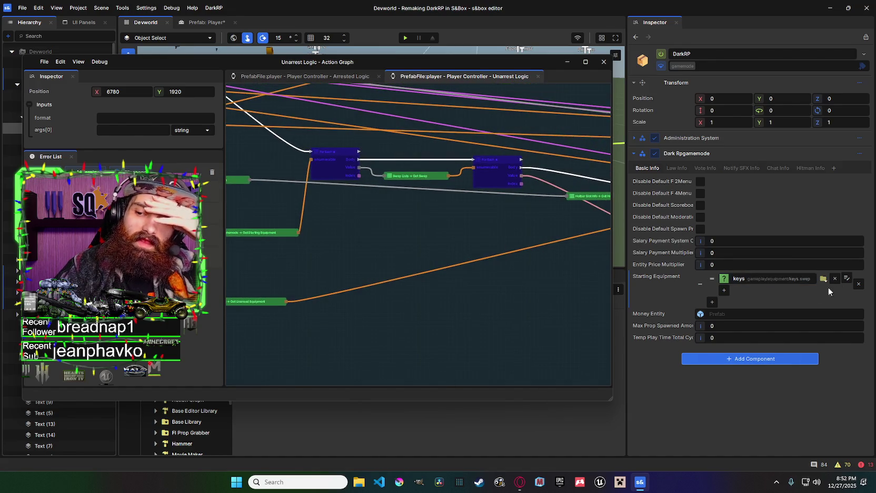
mouse_move(474, 188)
left_mouse_down()
mouse_move(433, 198)
mouse_move(375, 193)
left_mouse_up()
scroll(375, 193, "up", 1)
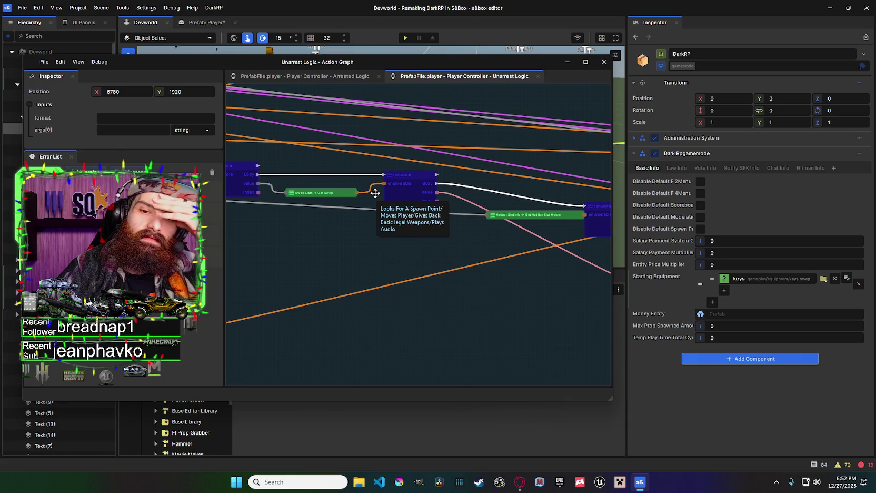
left_click_drag(439, 183, 424, 182)
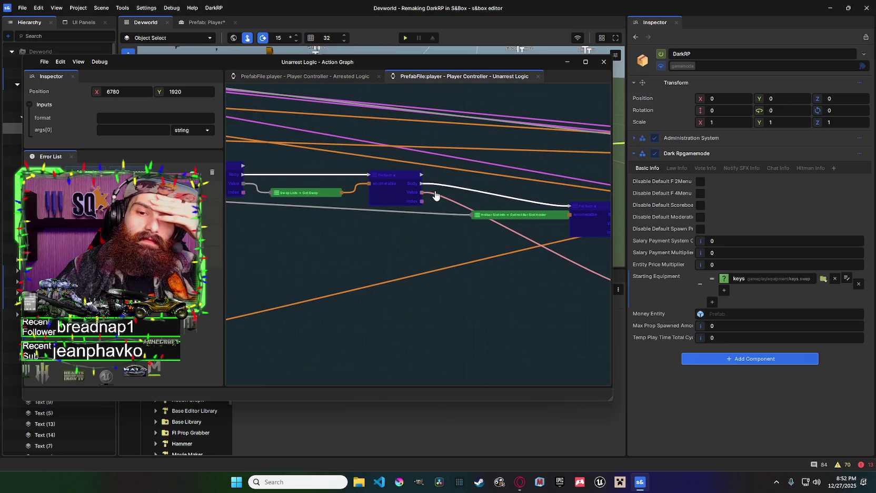
scroll(436, 196, "up", 1)
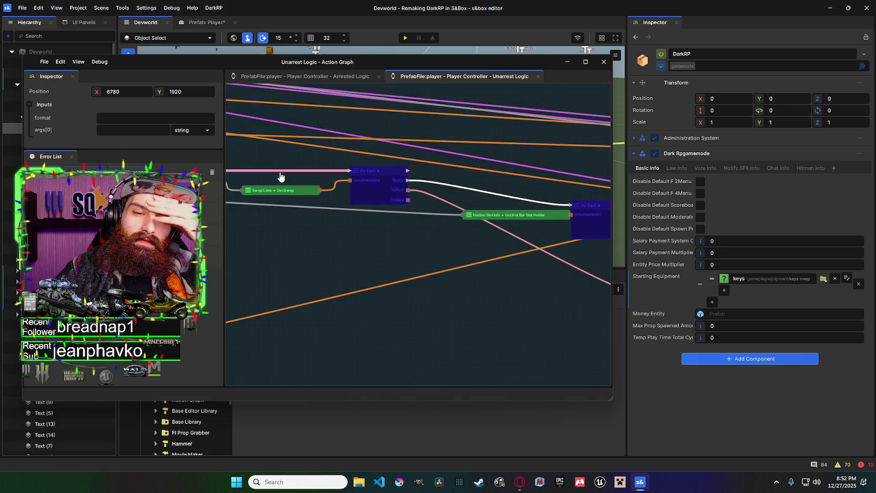
left_click_drag(448, 221, 424, 221)
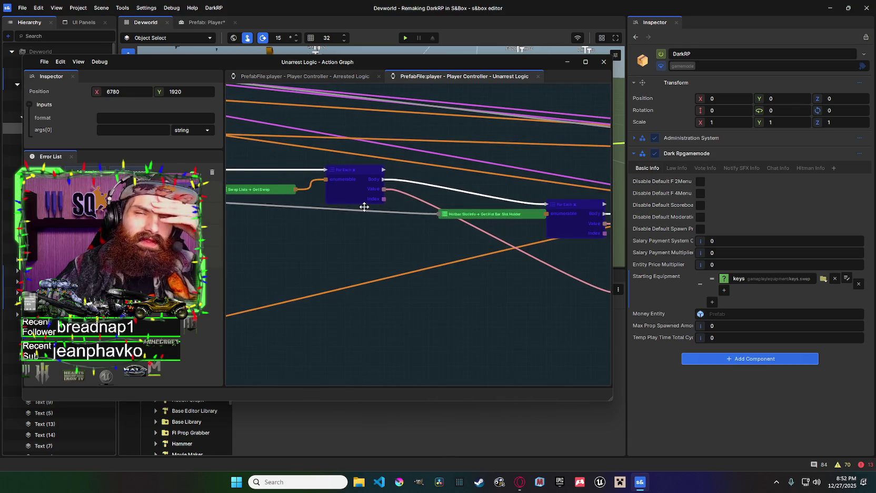
Shift the Hotbar SlotInfo node further left in the graph.
mouse_move(364, 207)
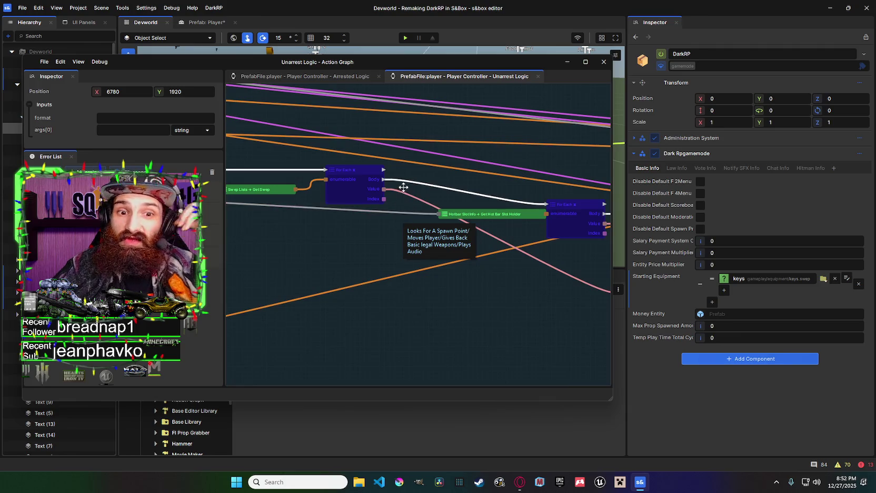
scroll(412, 194, "down", 1)
mouse_move(411, 193)
left_mouse_down()
mouse_move(452, 198)
mouse_move(426, 205)
mouse_move(400, 190)
mouse_move(474, 215)
left_mouse_up()
left_click_drag(403, 171, 375, 171)
mouse_move(432, 203)
left_mouse_down()
mouse_move(453, 250)
mouse_move(547, 250)
mouse_move(509, 234)
mouse_move(751, 277)
left_mouse_up()
left_click_drag(406, 190, 440, 217)
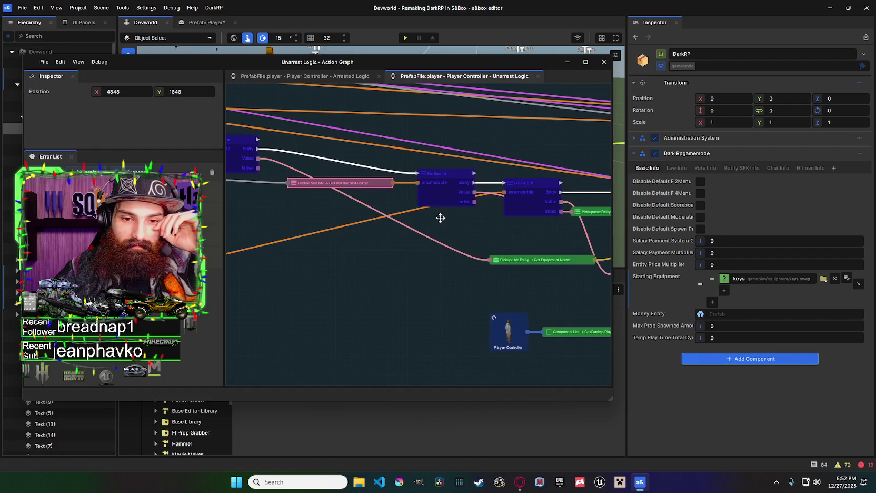
Nudge the For Each node near Darkrp Player Info back to the left.
mouse_move(384, 190)
left_mouse_down()
mouse_move(423, 193)
mouse_move(436, 179)
mouse_move(516, 172)
left_mouse_up()
mouse_move(261, 174)
left_mouse_down()
mouse_move(438, 249)
mouse_move(472, 274)
mouse_move(459, 266)
mouse_move(406, 184)
mouse_move(255, 147)
mouse_move(348, 180)
mouse_move(497, 211)
left_mouse_up()
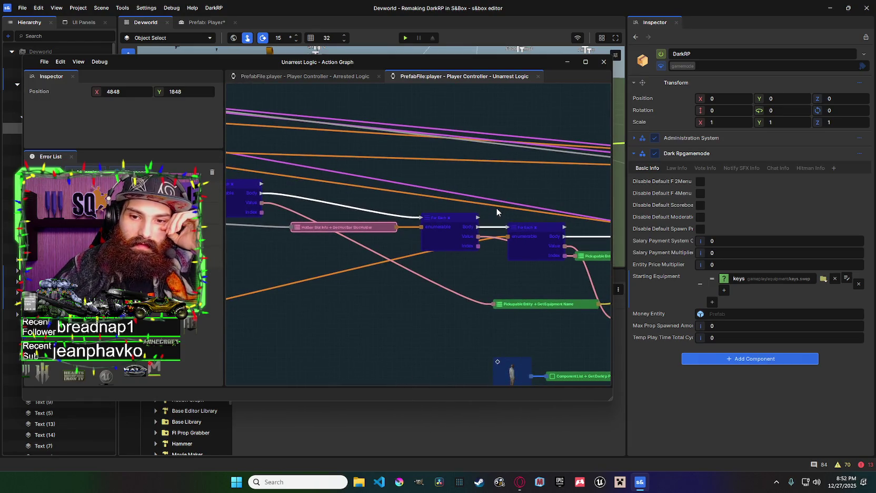
mouse_move(497, 212)
left_mouse_down()
mouse_move(399, 197)
mouse_move(404, 188)
mouse_move(435, 189)
mouse_move(387, 188)
mouse_move(407, 188)
left_mouse_up()
mouse_move(484, 213)
left_mouse_down()
mouse_move(496, 189)
mouse_move(455, 221)
mouse_move(452, 203)
mouse_move(490, 211)
left_mouse_up()
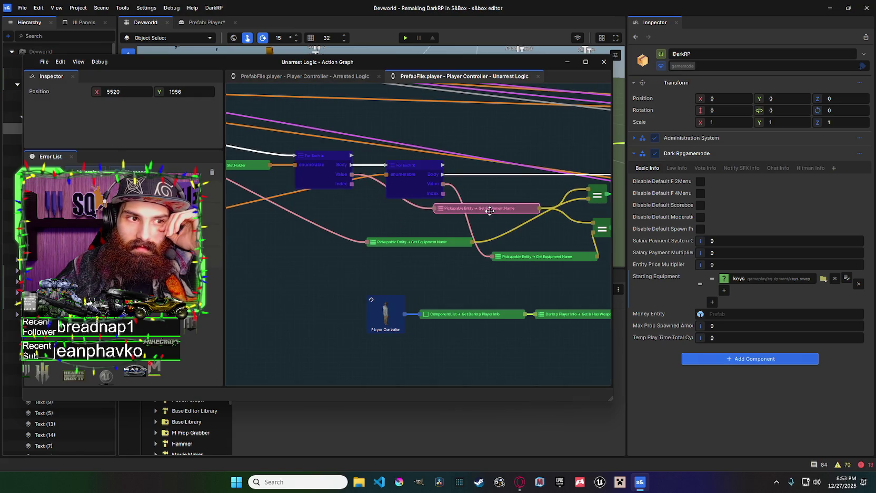
left_click(408, 181)
scroll(371, 211, "up", 3)
scroll(426, 200, "down", 3)
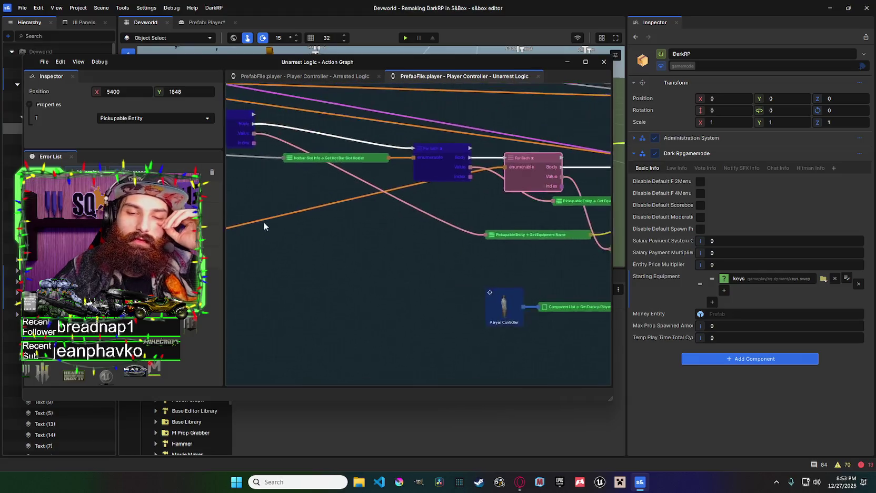
left_click(694, 169)
left_click(679, 168)
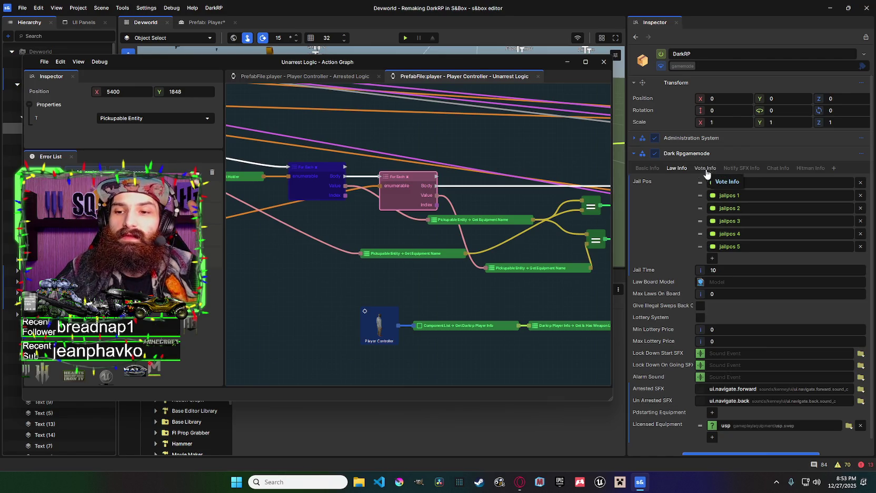
left_click(647, 167)
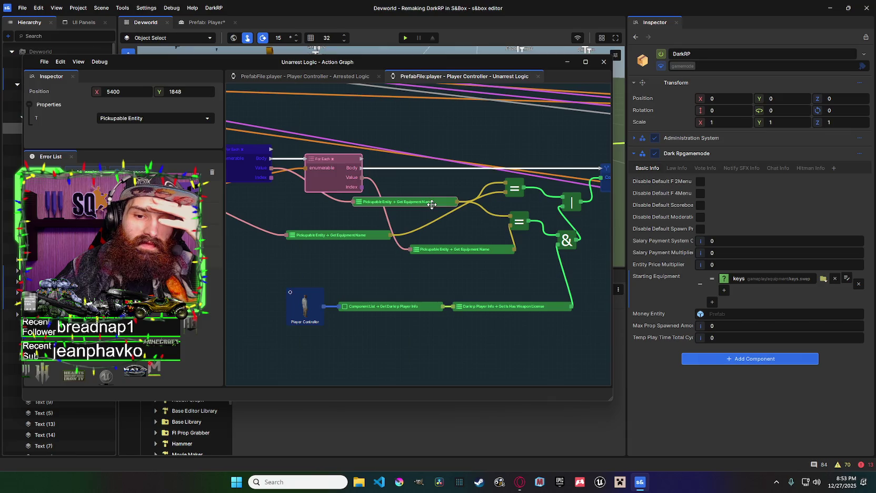
left_click(497, 195)
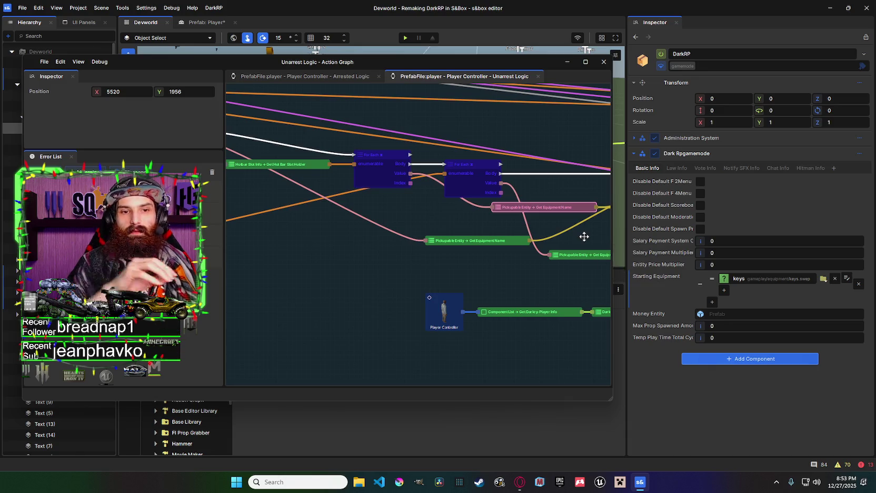
left_click_drag(520, 163, 342, 150)
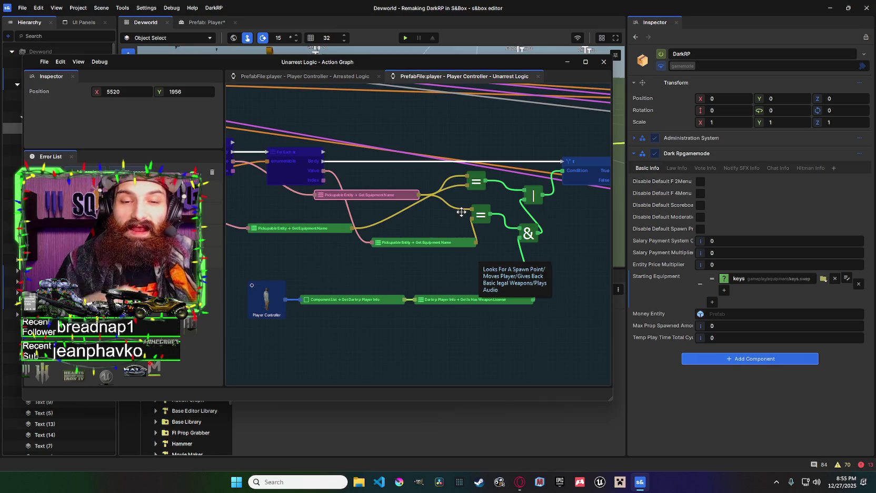
mouse_move(386, 197)
left_mouse_down()
mouse_move(407, 187)
mouse_move(338, 194)
mouse_move(406, 195)
left_mouse_up()
key("ctrl+a")
scroll(407, 216, "down", 3)
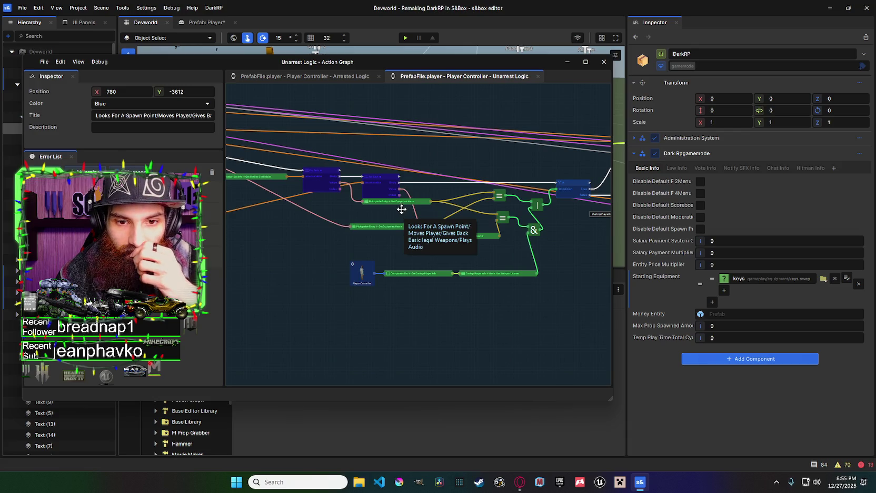
scroll(403, 211, "up", 3)
scroll(401, 205, "down", 2)
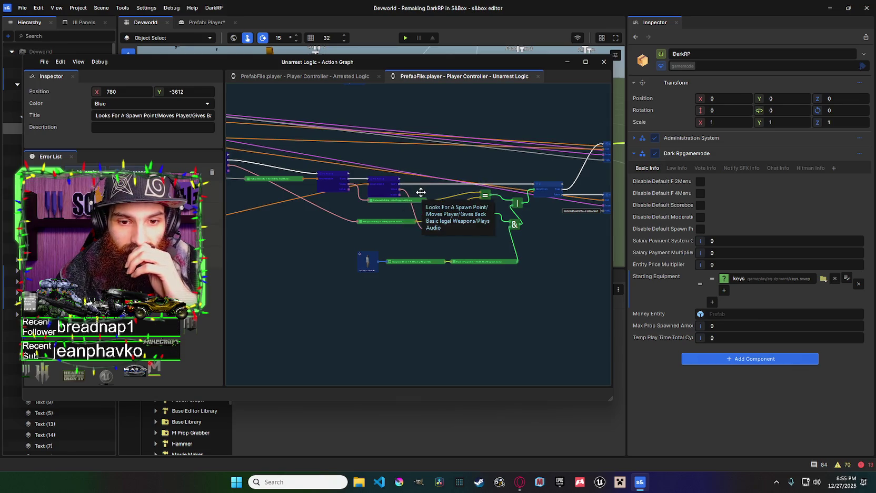
scroll(432, 231, "up", 2)
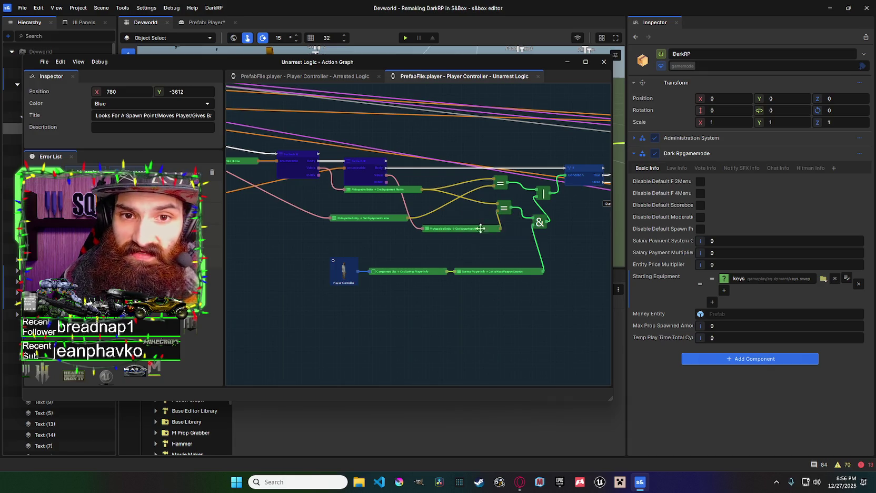
left_click_drag(488, 254, 413, 241)
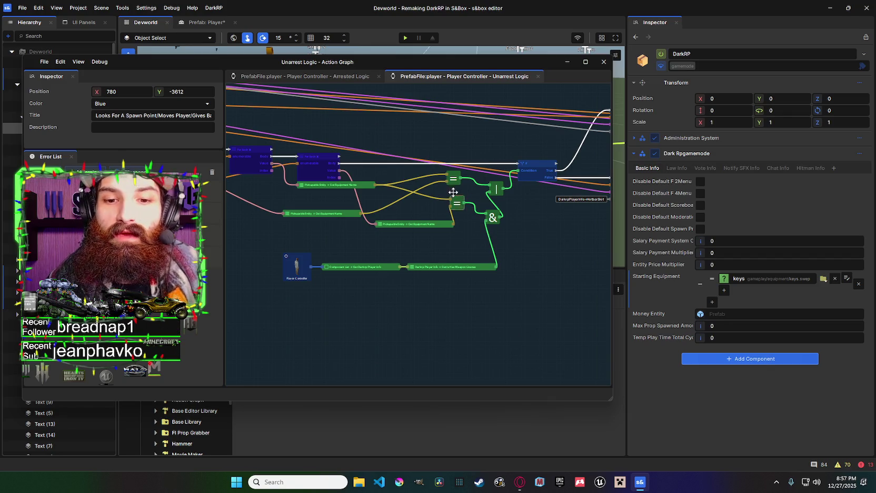
scroll(440, 190, "down", 2)
scroll(439, 190, "down", 1)
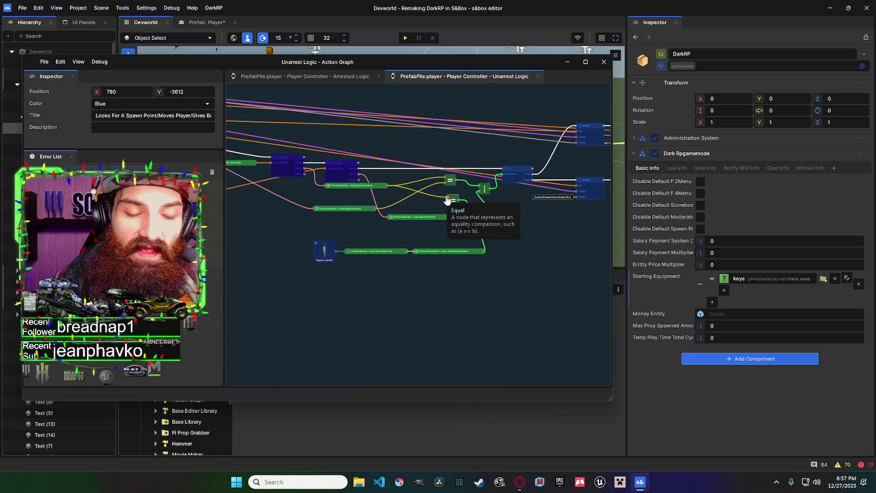
left_click_drag(458, 257, 435, 247)
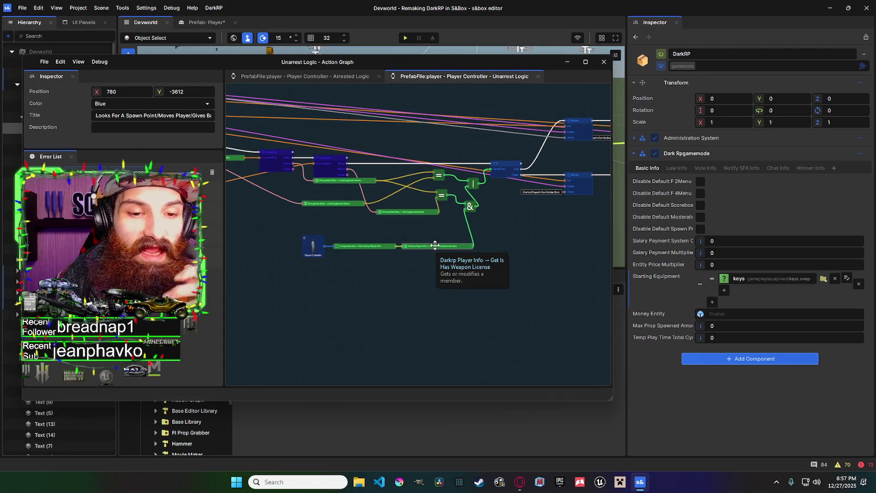
left_click_drag(478, 219, 458, 218)
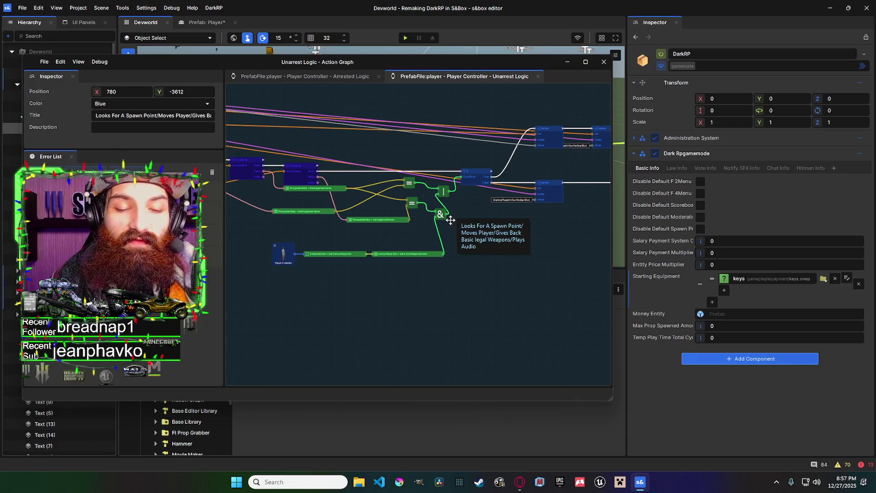
left_click_drag(450, 220, 488, 218)
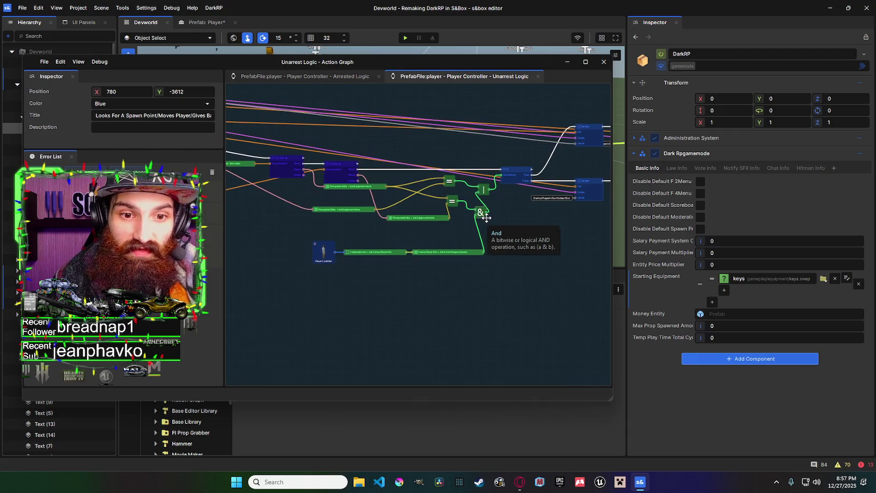
left_click_drag(508, 215, 461, 215)
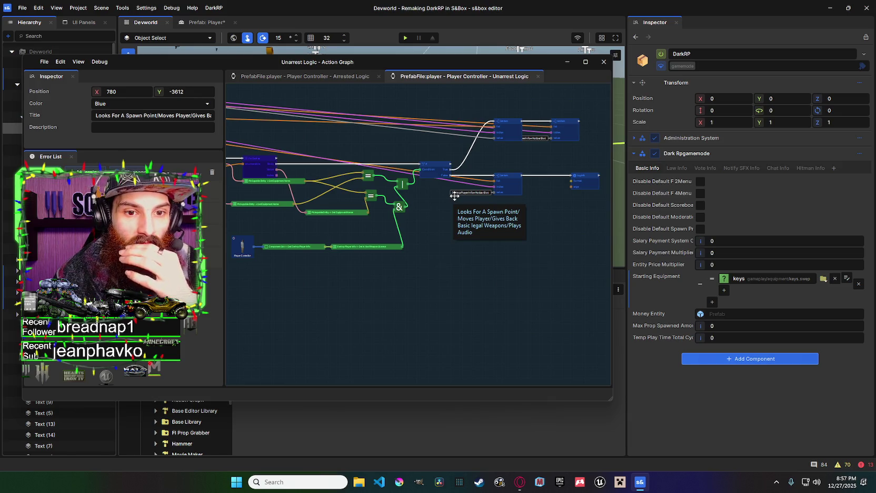
left_click_drag(453, 195, 481, 197)
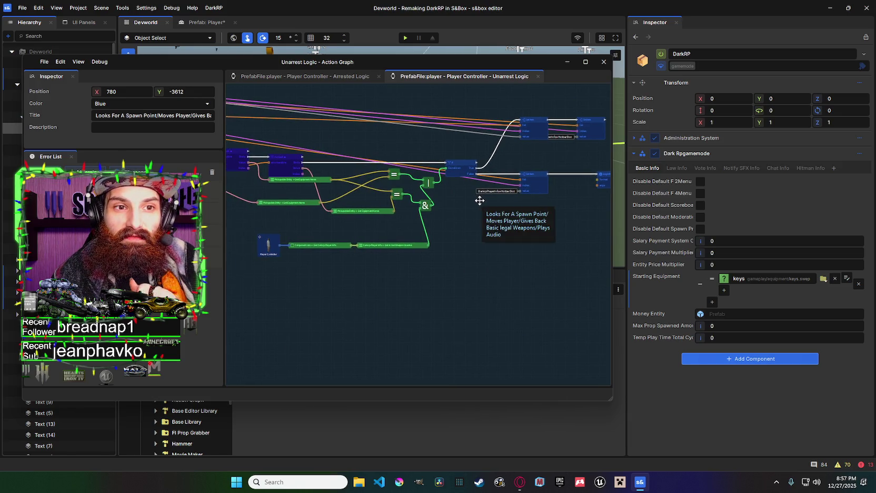
mouse_move(475, 202)
left_mouse_down()
mouse_move(430, 206)
mouse_move(488, 204)
left_mouse_up()
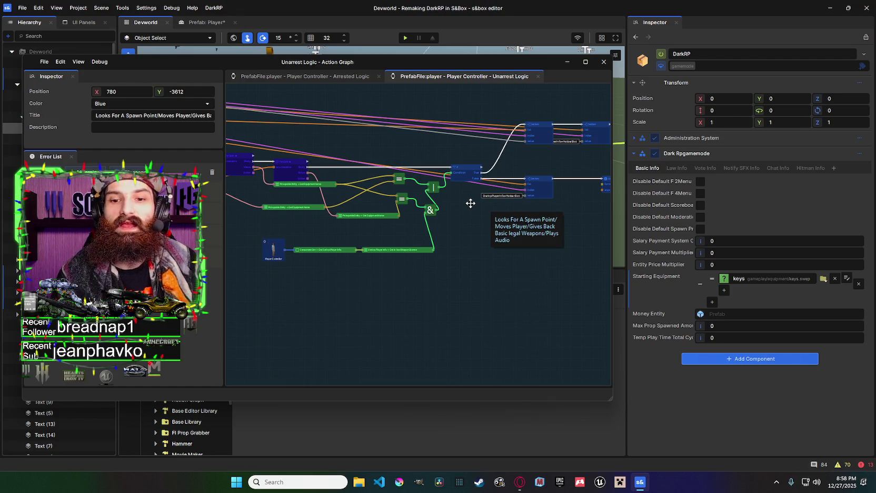
scroll(471, 203, "down", 5)
mouse_move(441, 218)
left_mouse_down()
mouse_move(442, 187)
mouse_move(344, 173)
mouse_move(481, 221)
mouse_move(401, 207)
left_mouse_up()
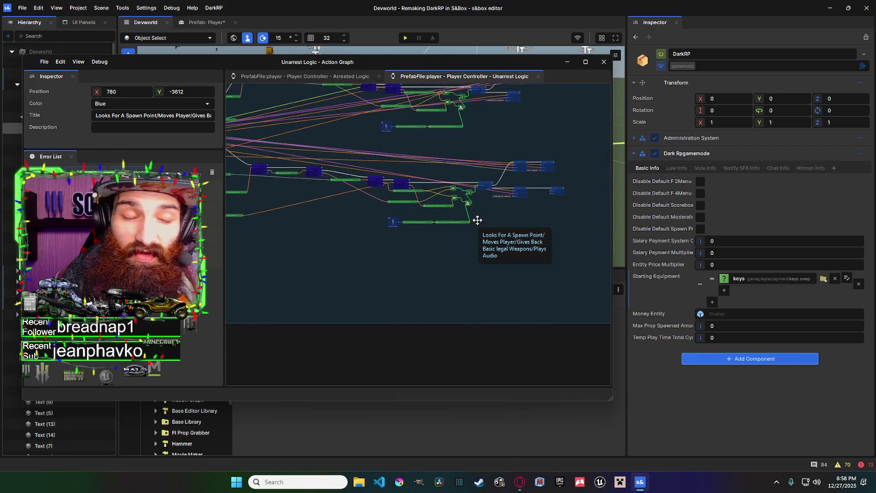
scroll(477, 220, "up", 2)
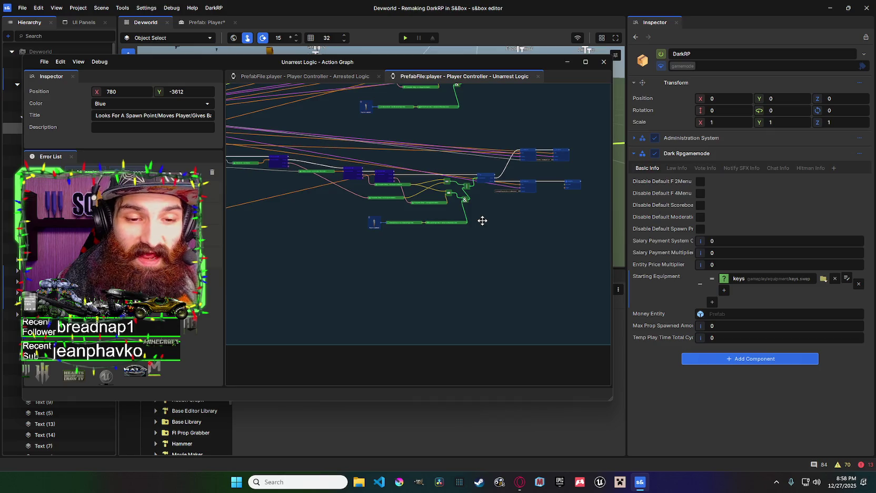
left_click_drag(482, 220, 457, 222)
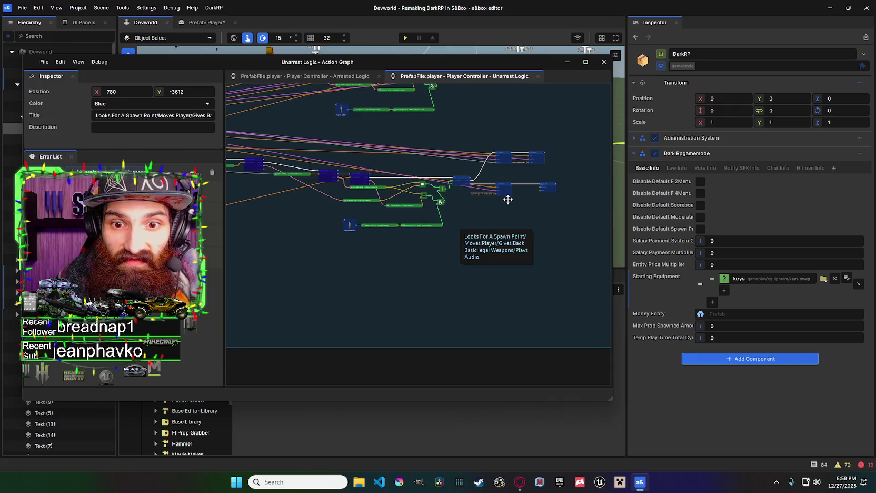
scroll(503, 192, "up", 2)
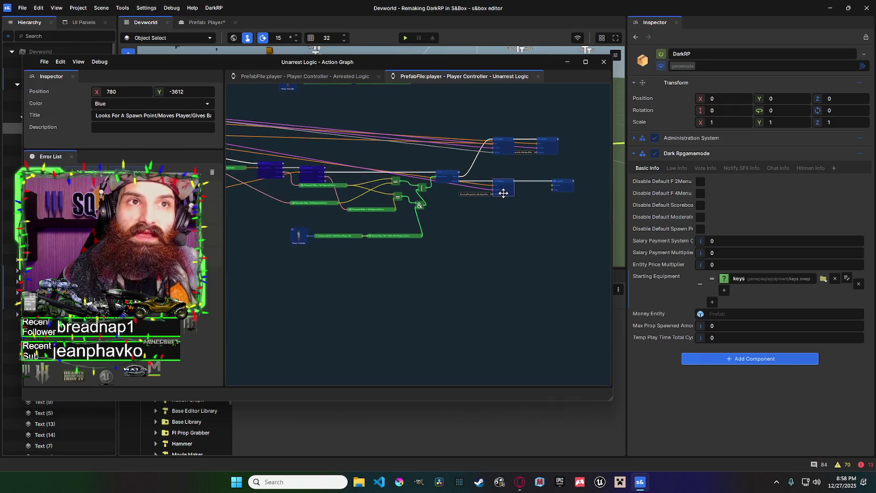
scroll(505, 189, "up", 1)
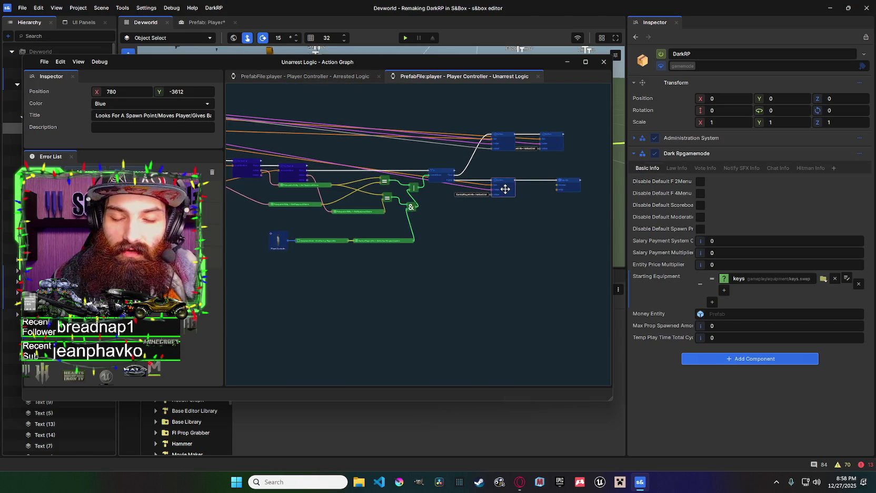
mouse_move(482, 202)
left_mouse_down()
mouse_move(508, 222)
mouse_move(380, 212)
mouse_move(419, 229)
left_mouse_up()
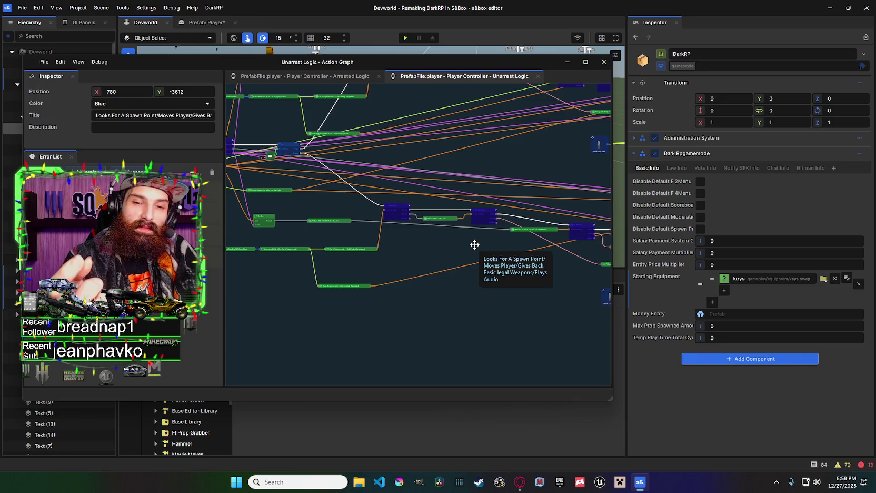
mouse_move(474, 245)
left_mouse_down()
mouse_move(518, 240)
mouse_move(348, 217)
mouse_move(420, 205)
left_mouse_up()
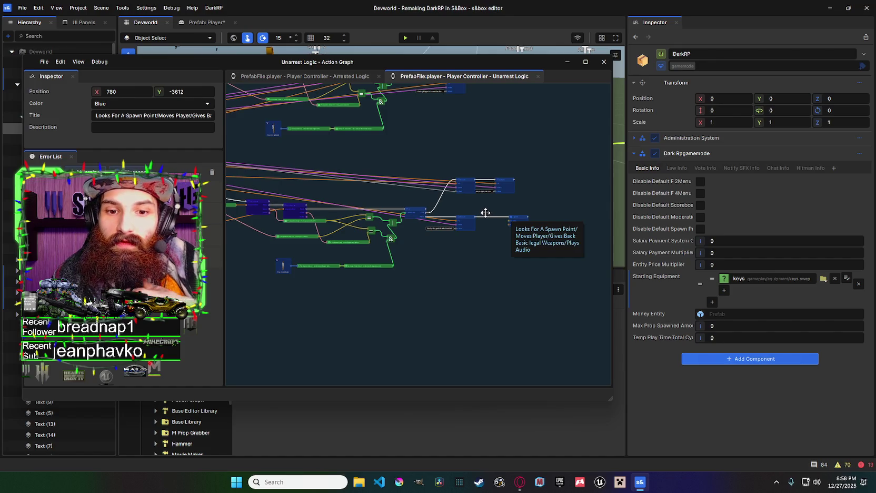
left_click_drag(486, 213, 499, 213)
mouse_move(306, 173)
left_mouse_down()
mouse_move(448, 180)
mouse_move(466, 196)
left_mouse_up()
scroll(354, 203, "up", 5)
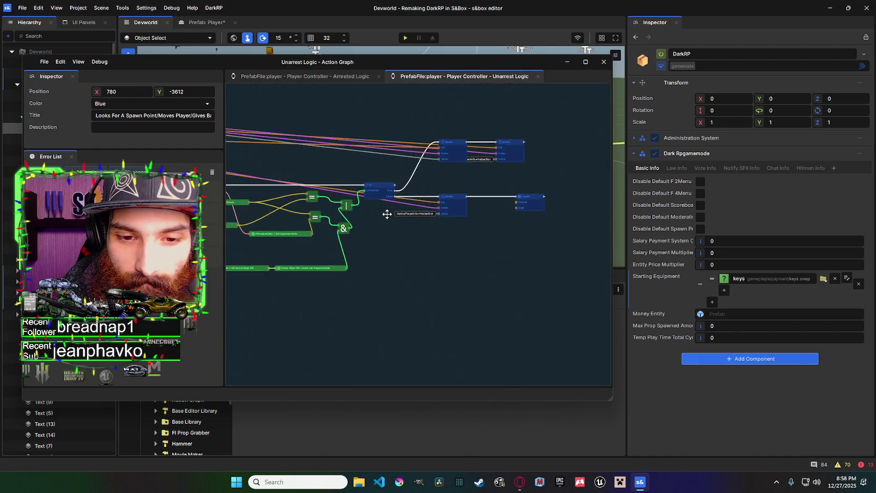
scroll(469, 217, "down", 2)
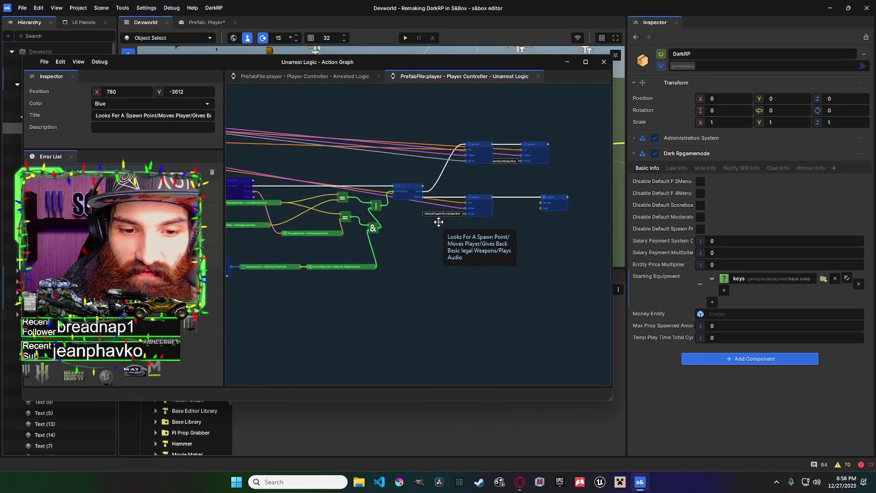
mouse_move(239, 223)
left_mouse_down()
mouse_move(508, 226)
mouse_move(424, 215)
mouse_move(562, 202)
mouse_move(495, 201)
mouse_move(533, 217)
left_mouse_up()
mouse_move(536, 224)
left_mouse_down()
mouse_move(547, 253)
mouse_move(416, 236)
left_mouse_up()
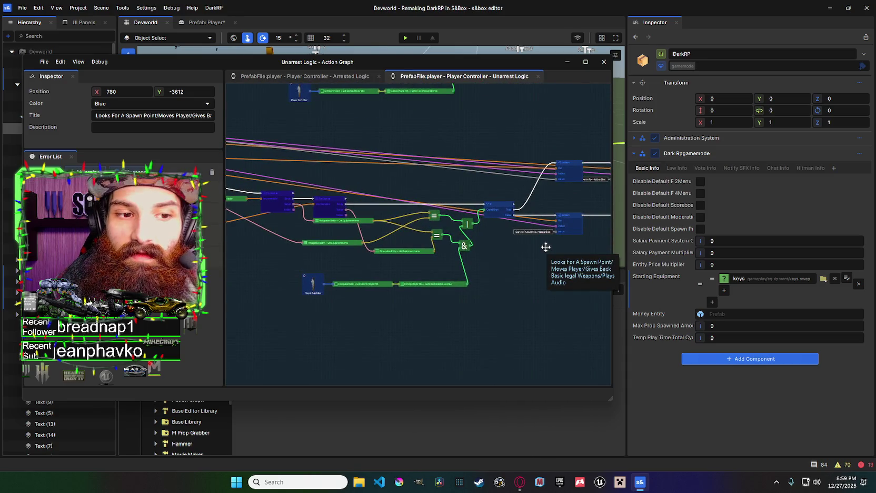
left_click_drag(545, 247, 441, 236)
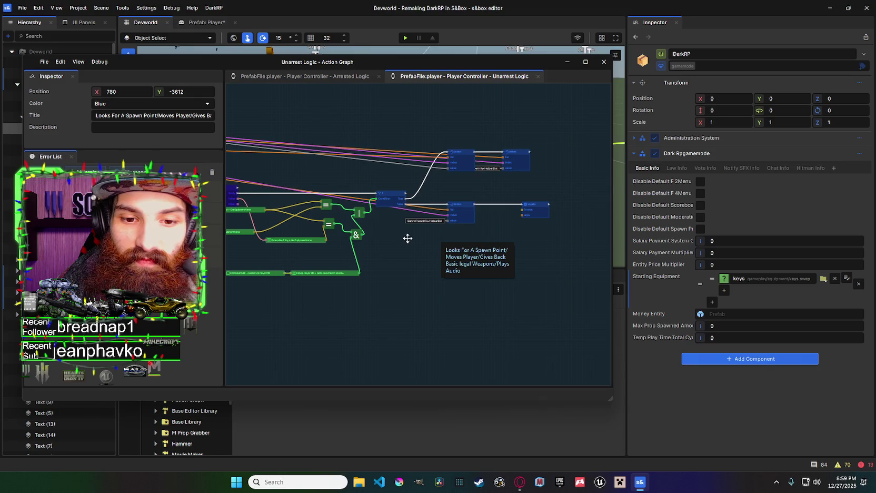
left_click_drag(385, 234, 604, 242)
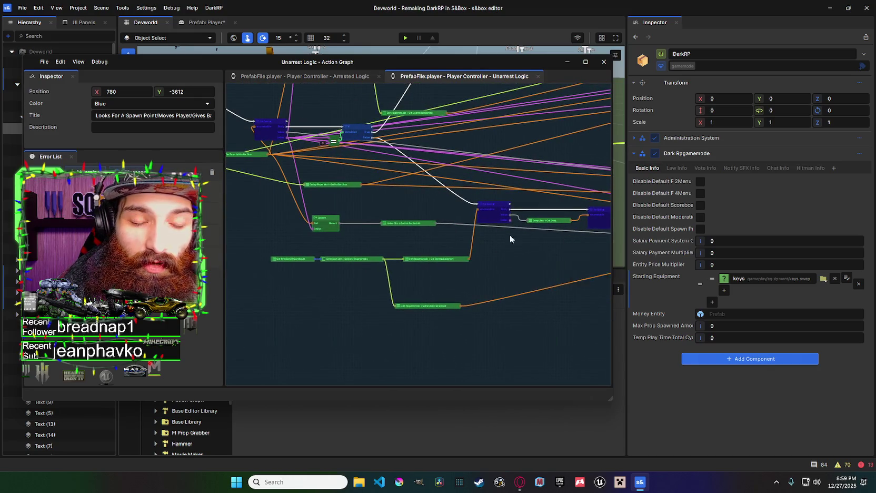
mouse_move(518, 236)
left_mouse_down()
mouse_move(400, 209)
mouse_move(437, 195)
mouse_move(514, 202)
left_mouse_up()
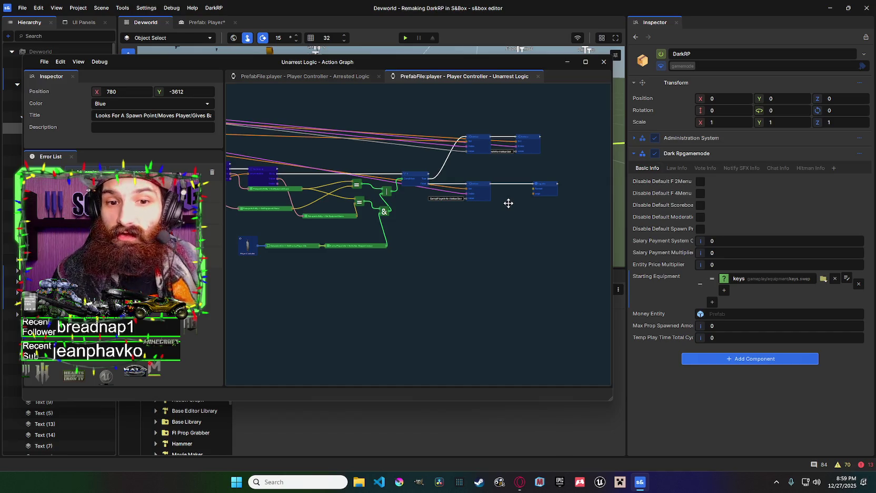
left_click_drag(463, 191, 591, 189)
mouse_move(421, 184)
left_mouse_down()
mouse_move(542, 182)
mouse_move(458, 174)
mouse_move(512, 195)
mouse_move(450, 194)
mouse_move(547, 212)
mouse_move(512, 201)
left_mouse_up()
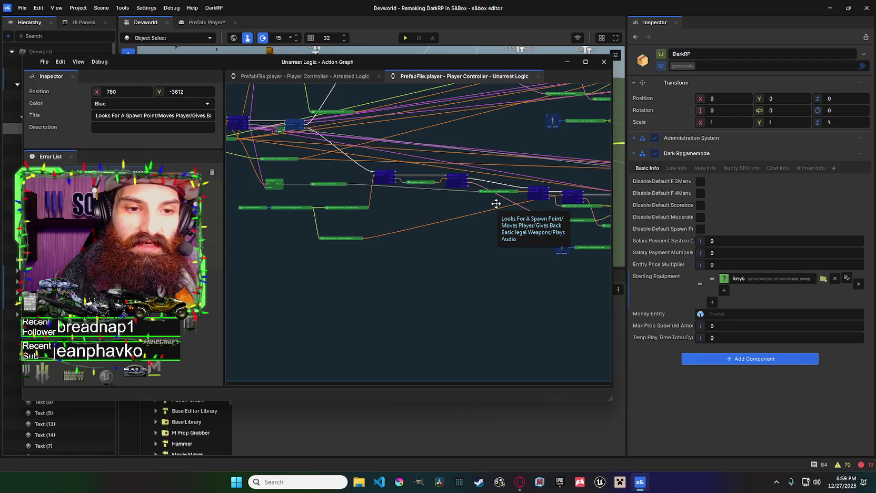
scroll(446, 191, "down", 3)
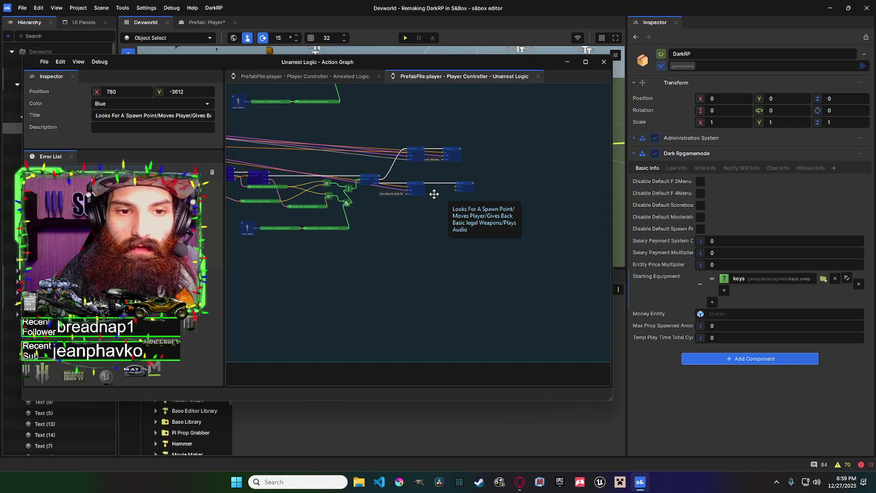
left_click_drag(434, 194, 486, 200)
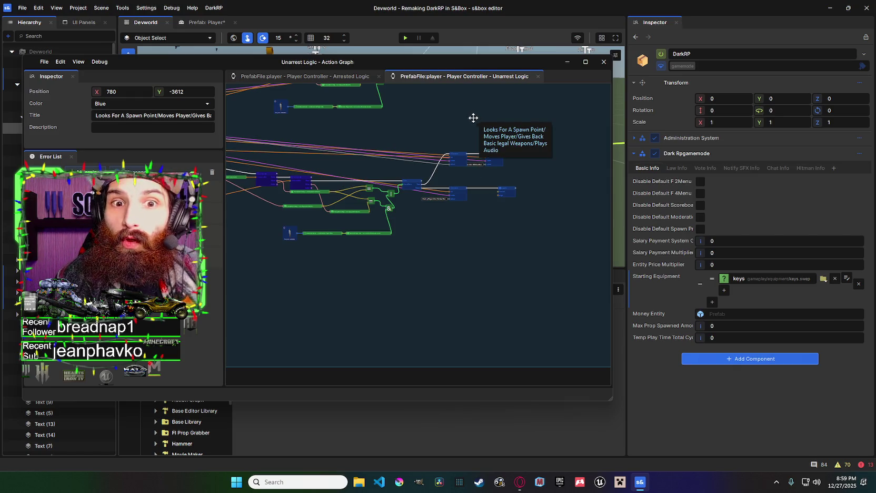
scroll(440, 176, "up", 5)
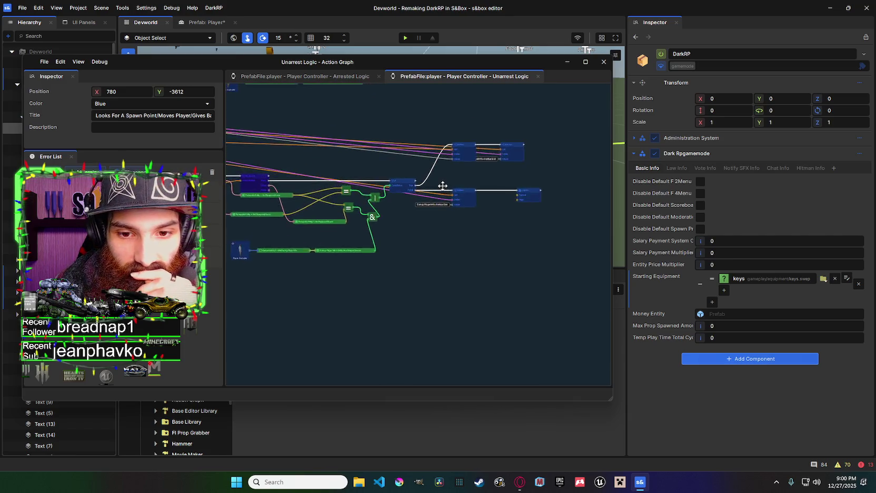
mouse_move(408, 175)
left_mouse_down()
mouse_move(588, 186)
mouse_move(328, 131)
left_mouse_up()
scroll(461, 166, "up", 3)
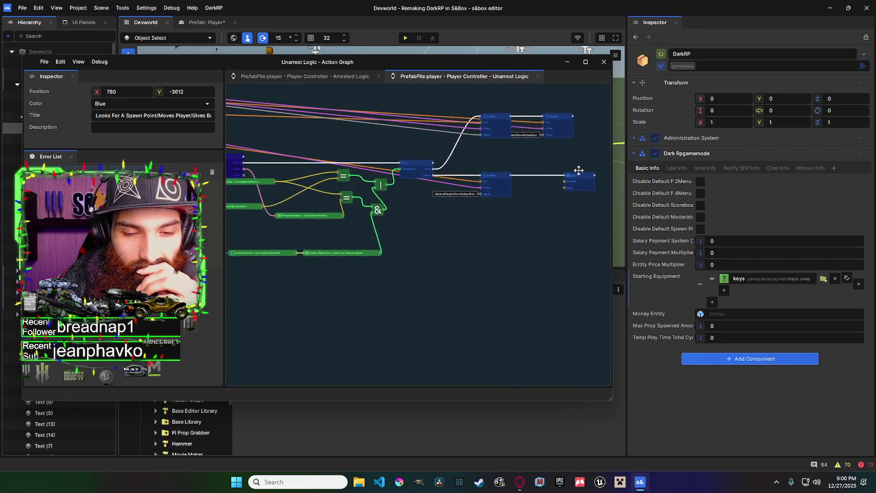
scroll(466, 156, "down", 1)
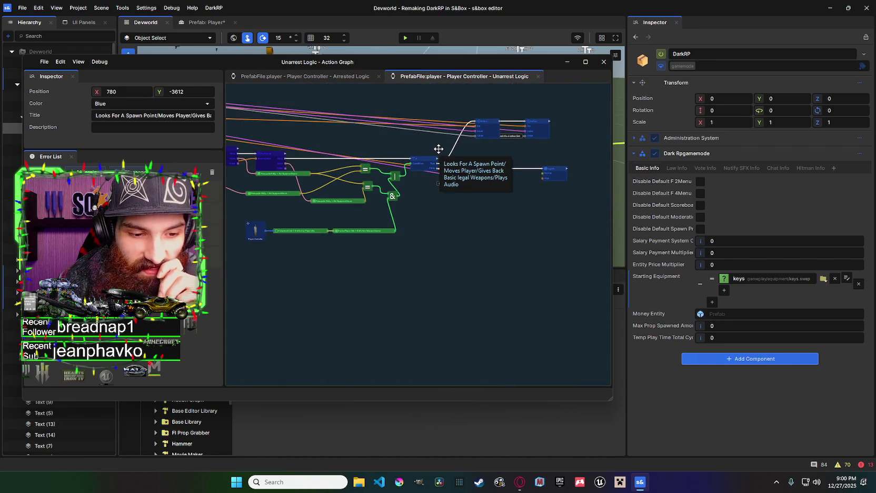
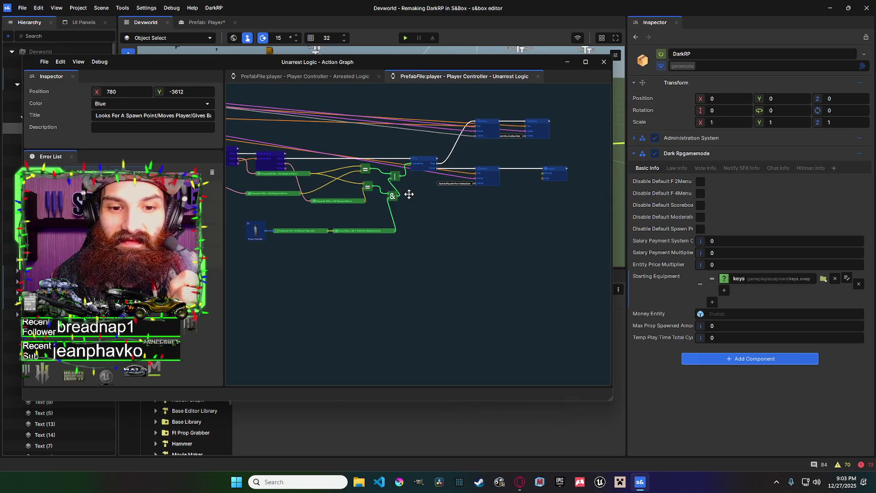
Nudge the | (OR) node up above the & node, then select the spawn-point comment.
left_click_drag(394, 176, 393, 186)
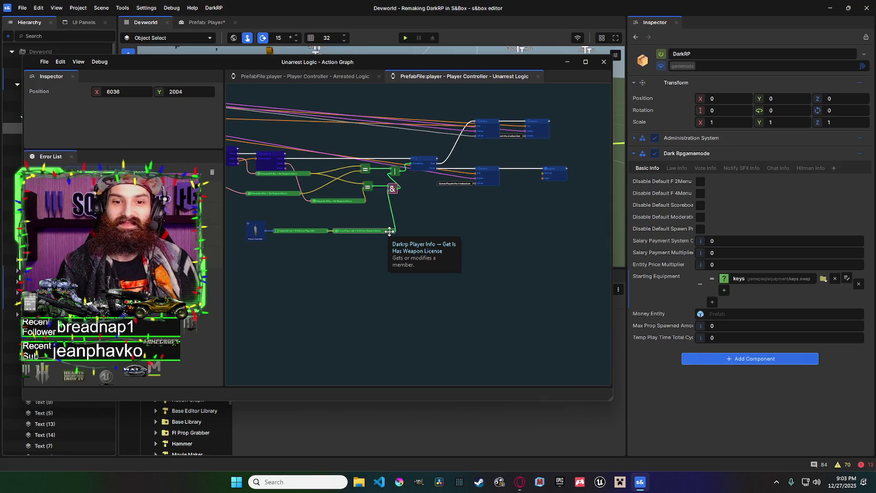
left_click_drag(389, 230, 429, 229)
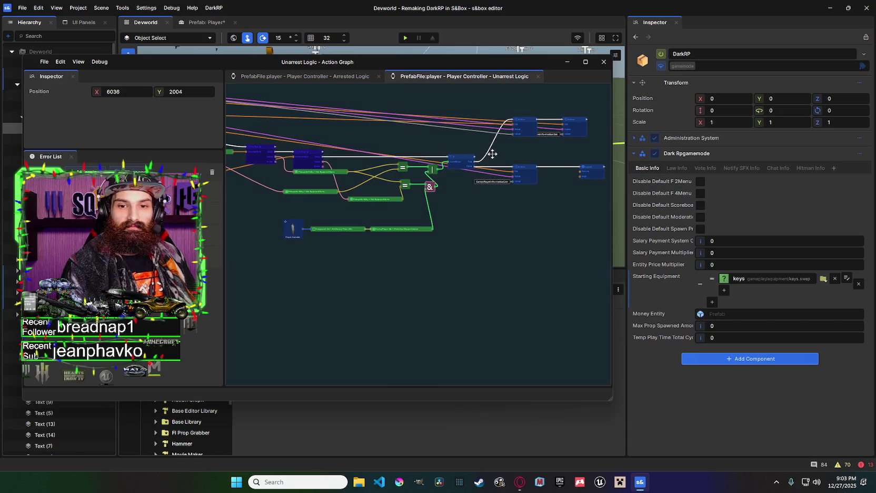
left_click(486, 224)
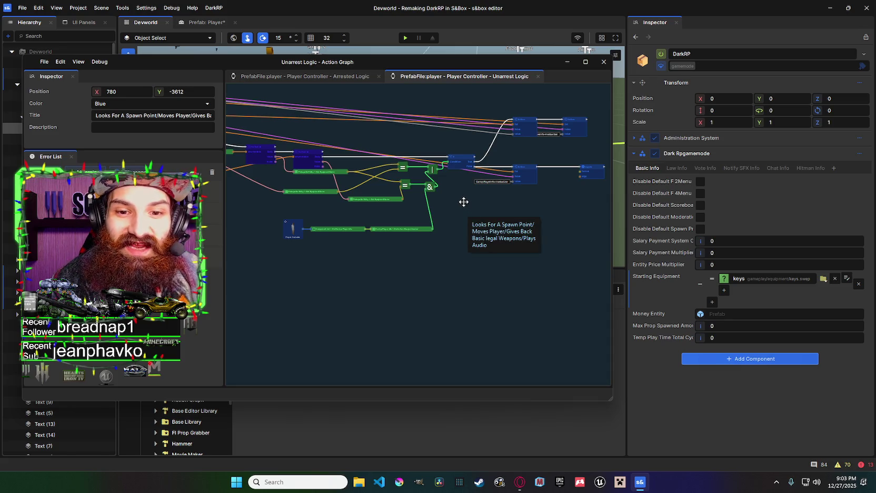
left_click_drag(464, 200, 424, 188)
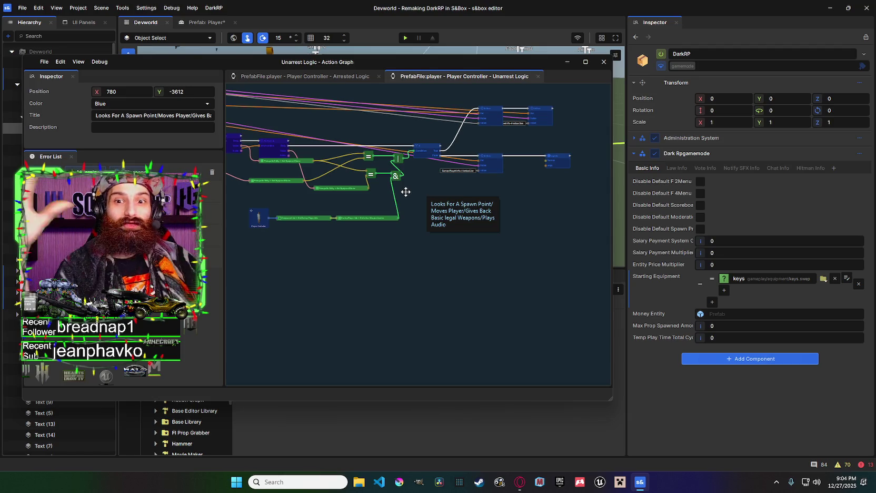
mouse_move(468, 181)
left_mouse_down()
mouse_move(495, 185)
mouse_move(372, 163)
left_mouse_up()
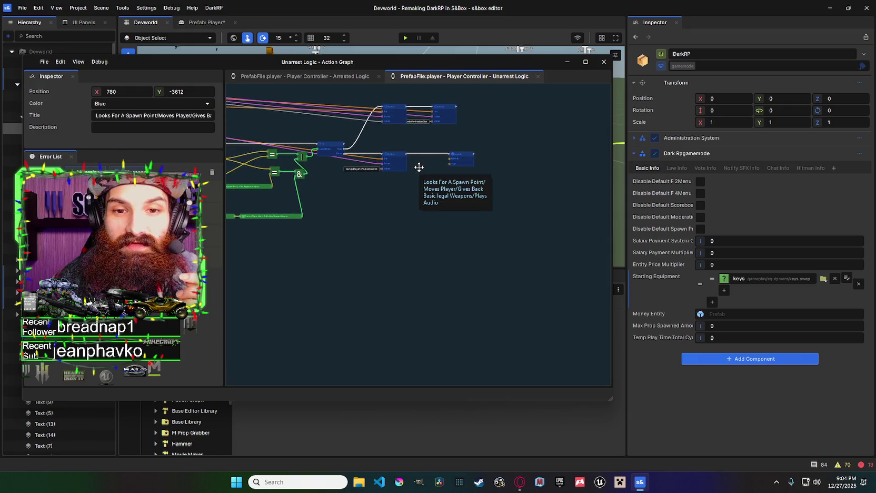
scroll(416, 169, "up", 5)
scroll(436, 182, "down", 5)
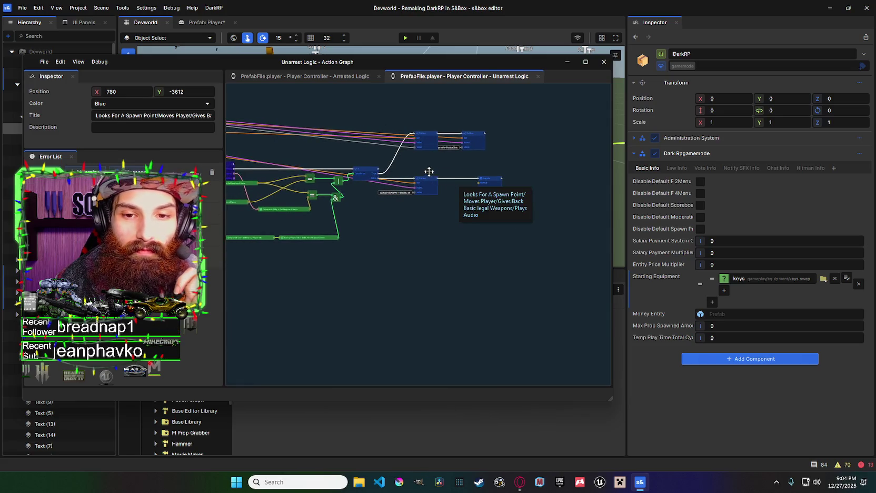
scroll(423, 170, "up", 2)
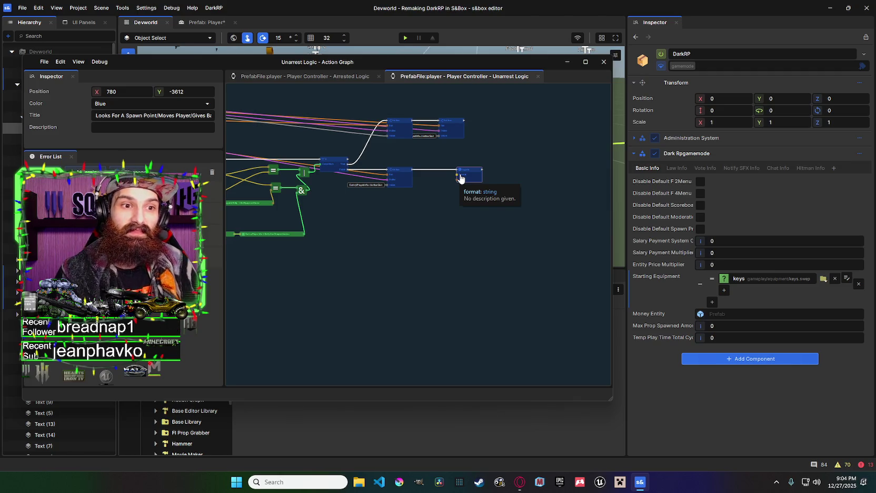
scroll(460, 178, "down", 3)
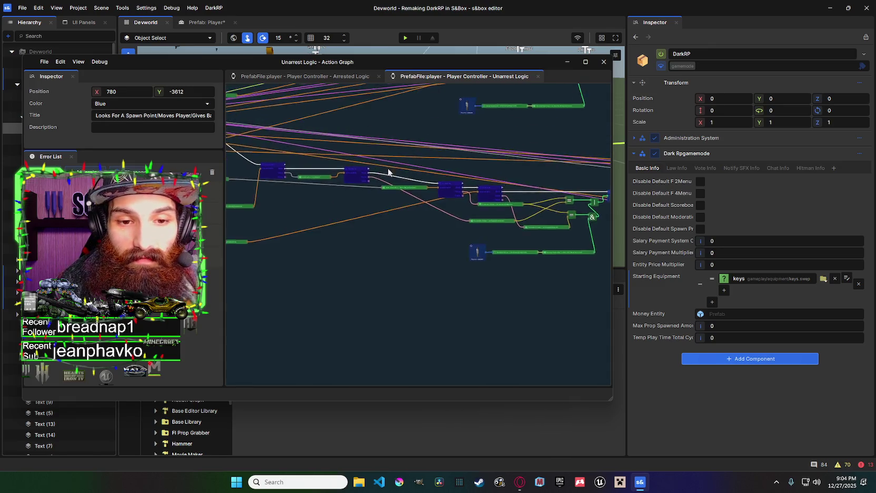
scroll(458, 178, "up", 2)
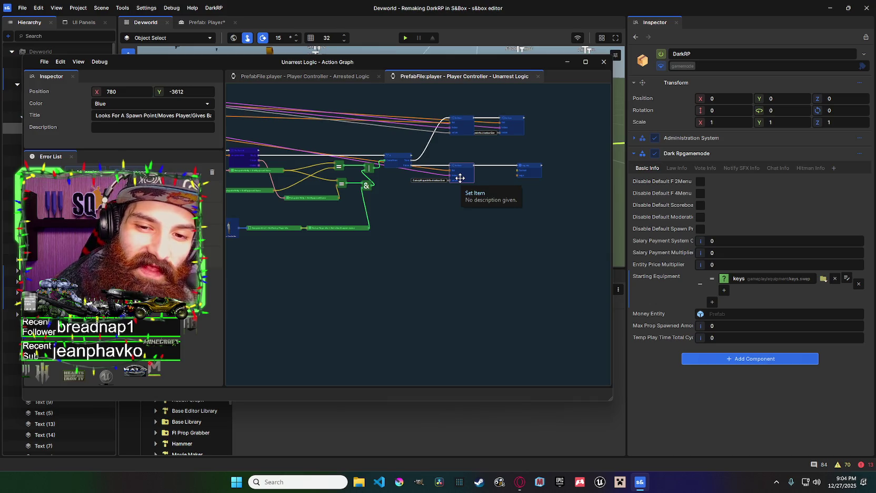
left_click_drag(408, 171, 455, 199)
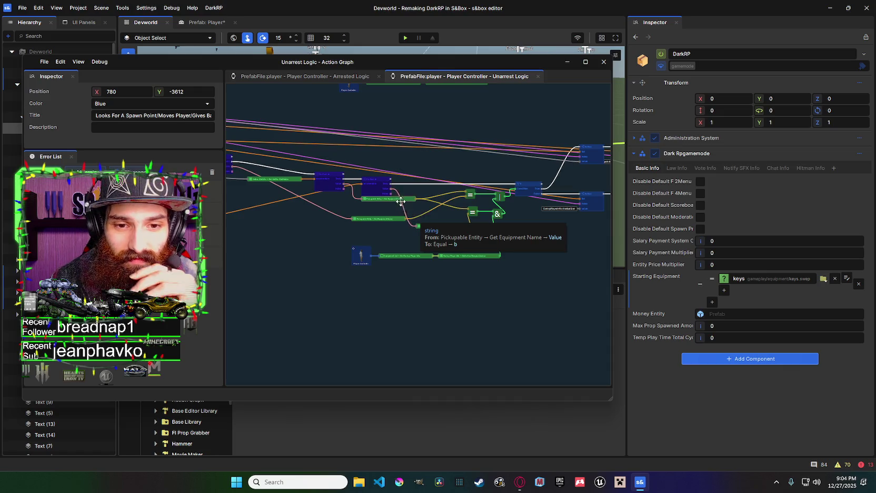
right_click(416, 152)
left_click_drag(483, 174, 501, 181)
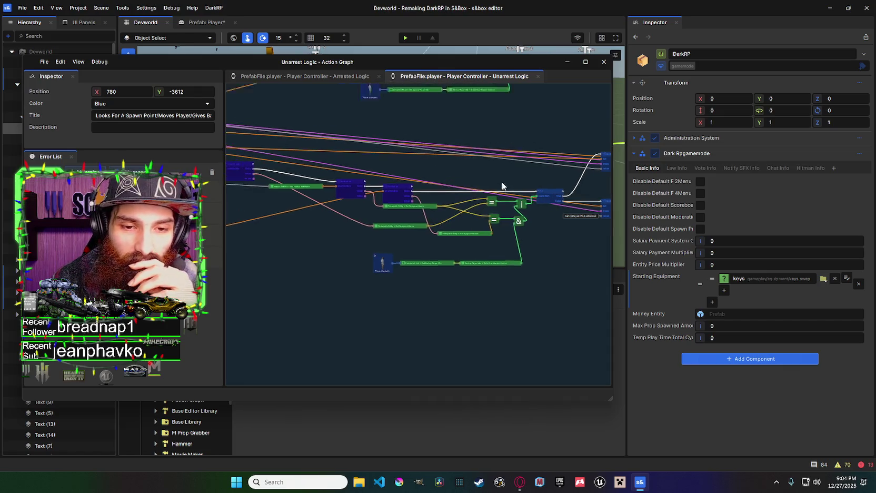
mouse_move(450, 226)
left_mouse_down()
mouse_move(391, 217)
mouse_move(533, 217)
left_mouse_up()
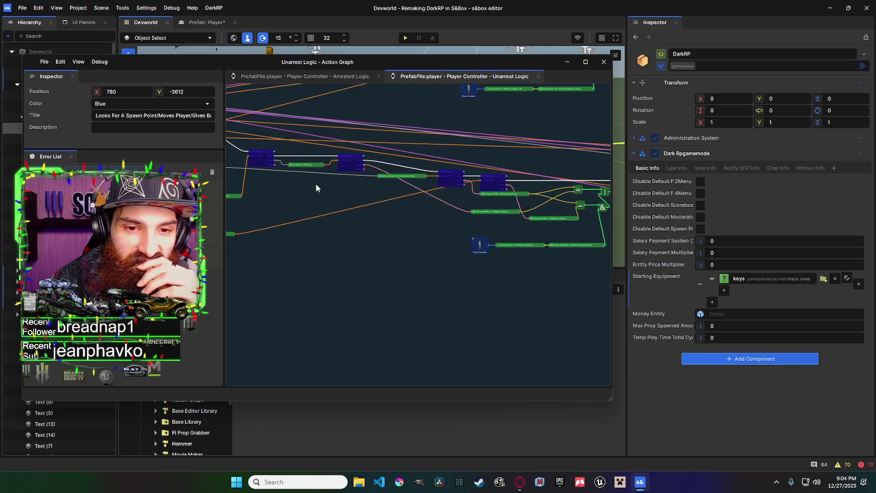
left_click_drag(315, 188, 273, 179)
mouse_move(303, 231)
left_mouse_down()
mouse_move(397, 190)
mouse_move(411, 211)
mouse_move(282, 183)
mouse_move(394, 194)
left_mouse_up()
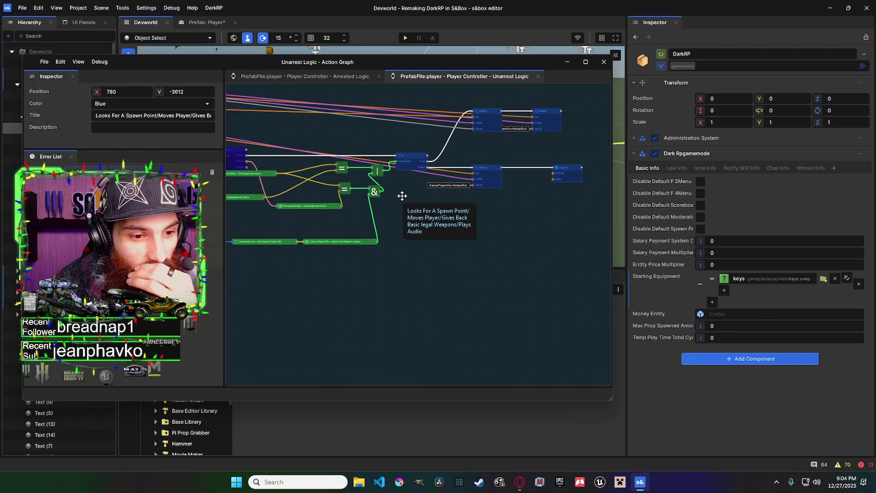
left_click_drag(401, 196, 490, 205)
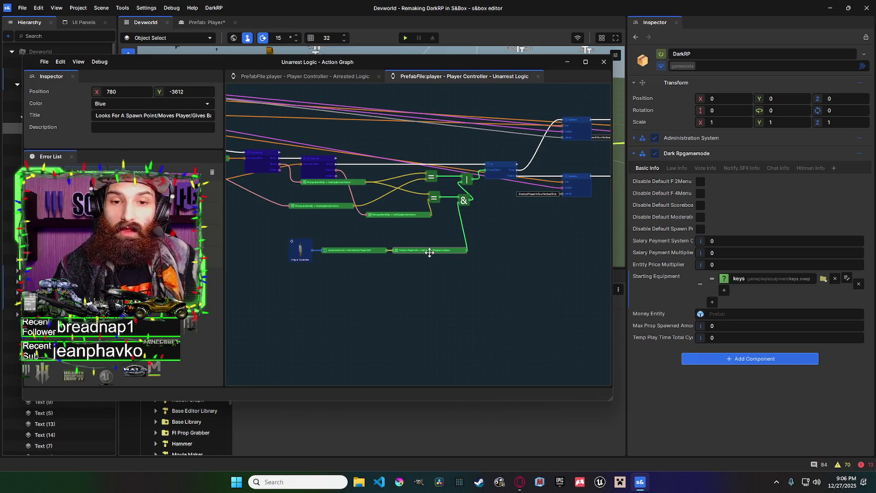
left_click_drag(452, 240, 424, 247)
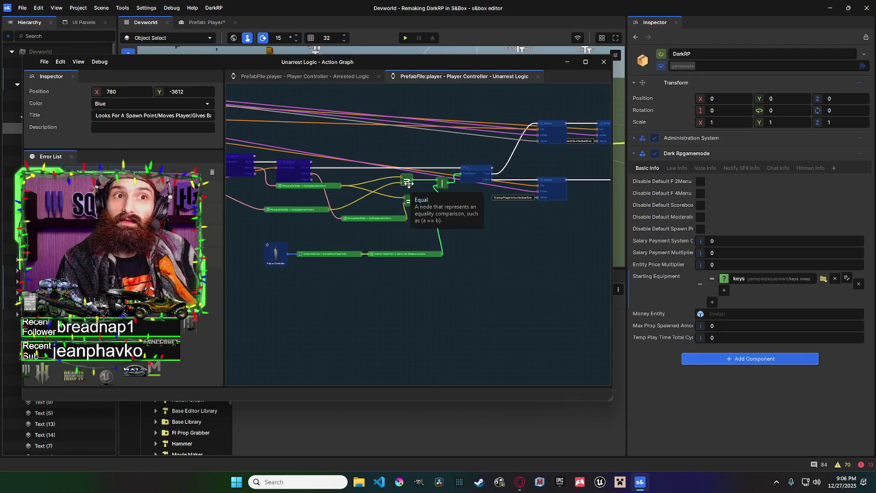
Change the lower Equal comparison's input node to the pink Pickupable Entity and move it up-left.
right_click(410, 199)
left_click(422, 203)
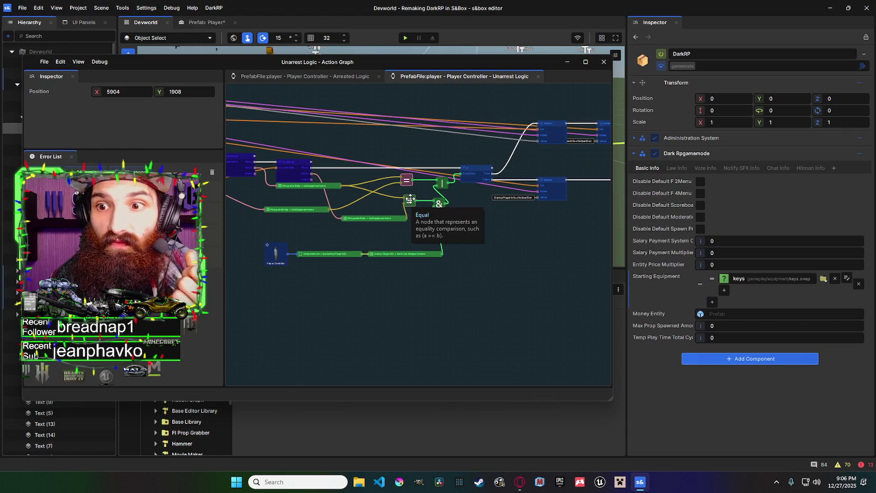
left_click(409, 199)
left_click_drag(402, 218, 392, 214)
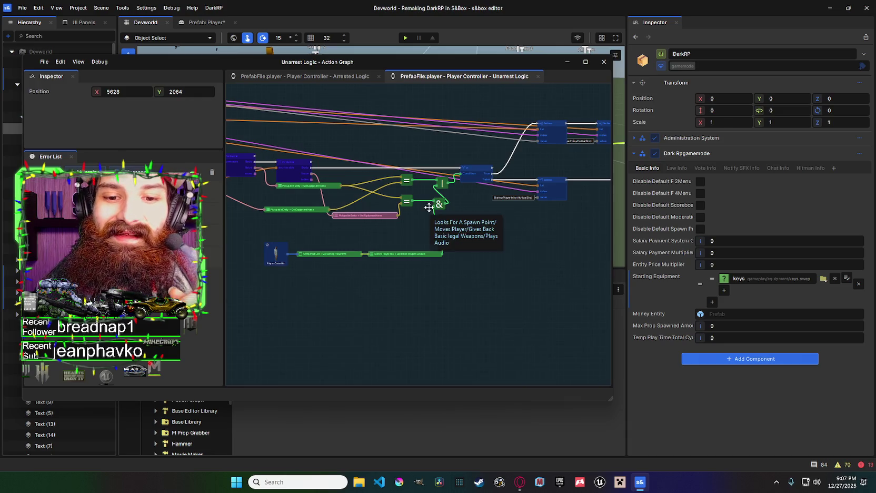
mouse_move(441, 238)
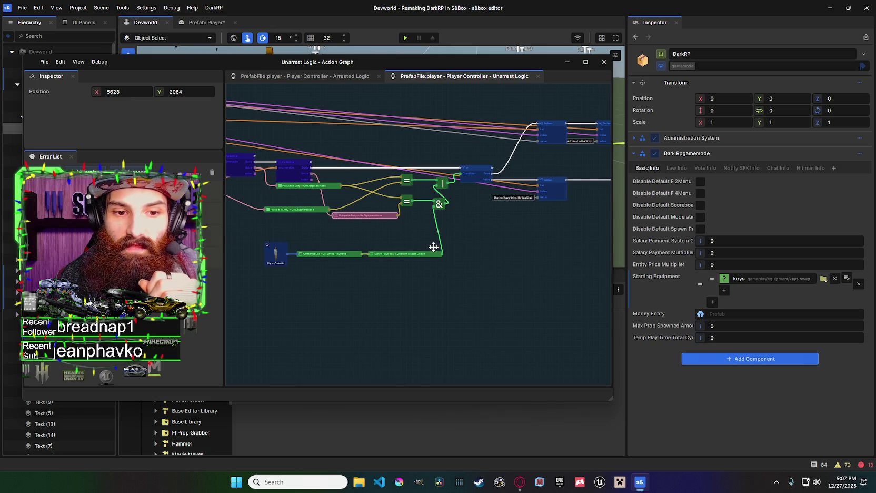
scroll(466, 246, "down", 3)
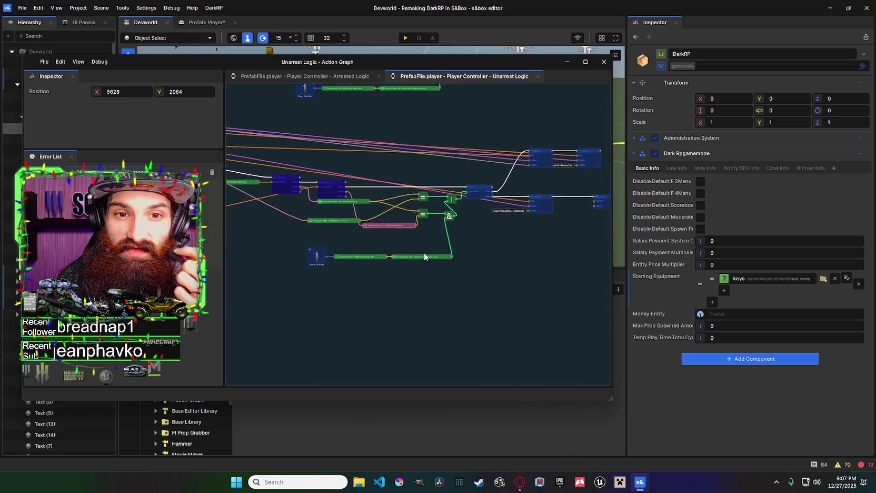
scroll(456, 251, "down", 1)
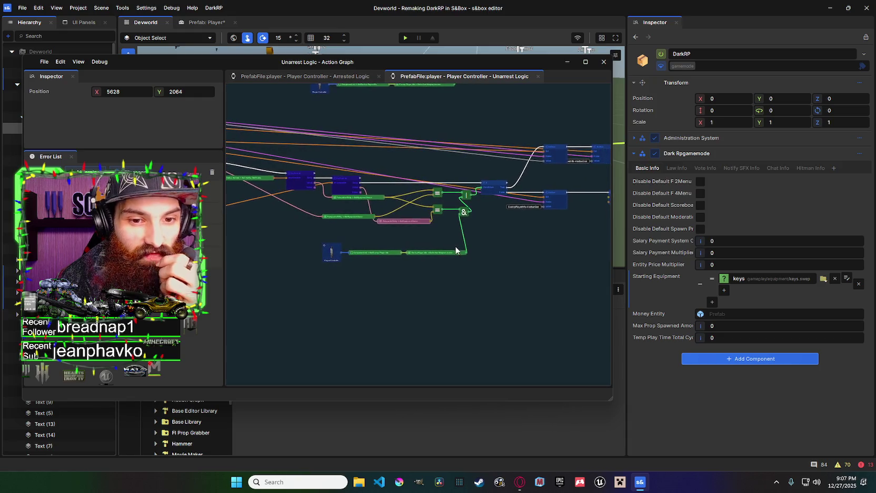
scroll(469, 241, "left", 1)
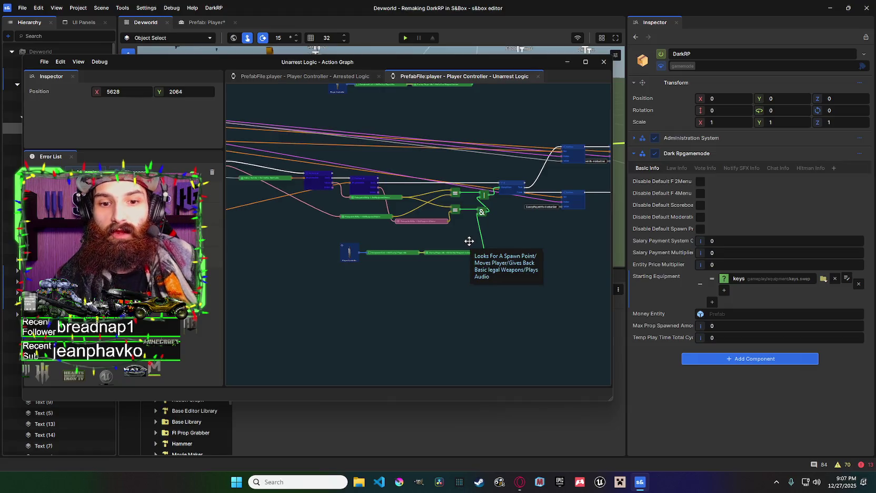
scroll(469, 241, "left", 1)
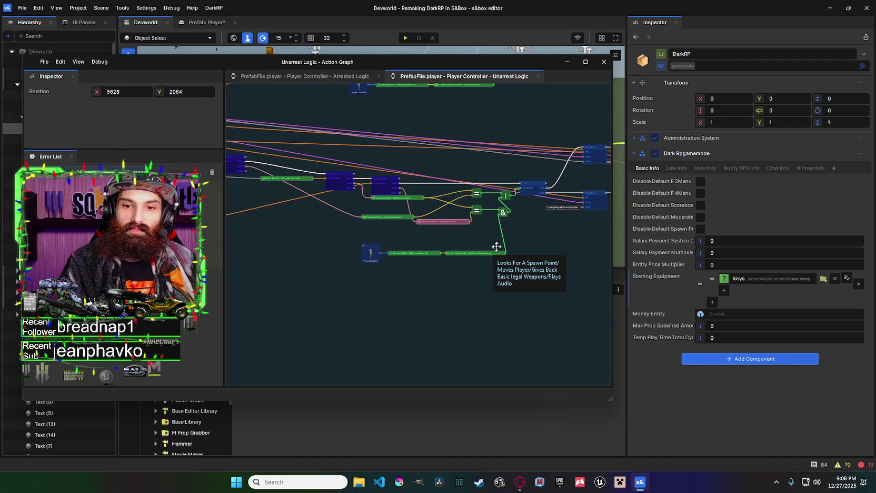
mouse_move(492, 248)
left_mouse_down()
mouse_move(558, 251)
mouse_move(467, 239)
mouse_move(492, 234)
left_mouse_up()
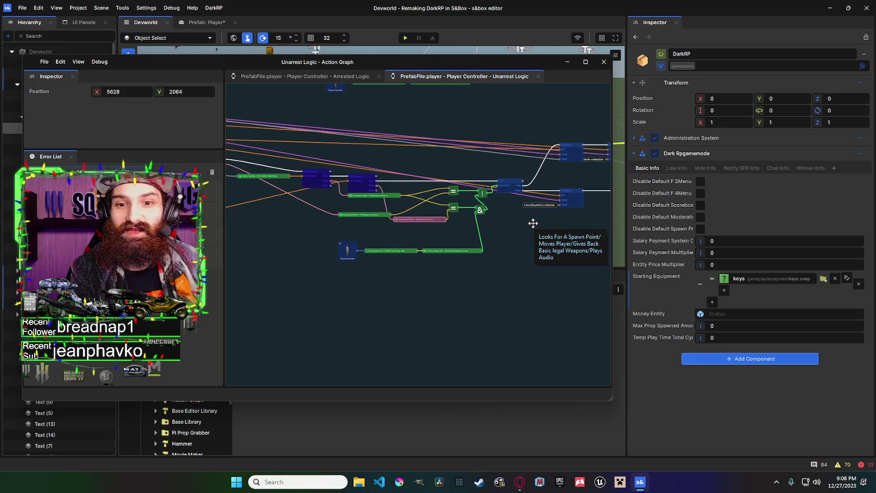
scroll(537, 232, "left", 1)
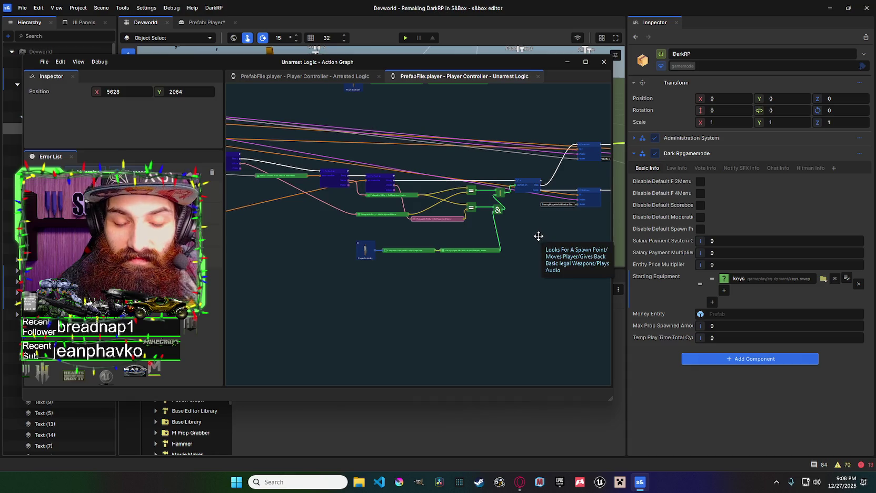
scroll(528, 235, "right", 5)
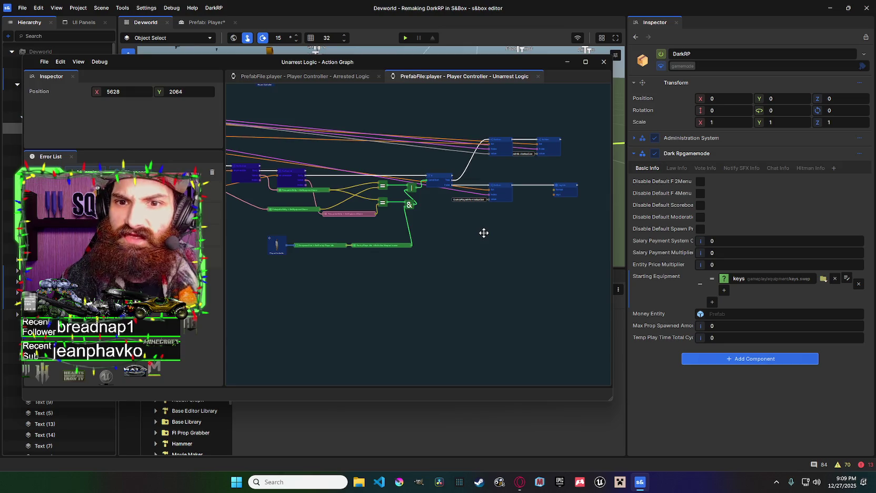
mouse_move(483, 233)
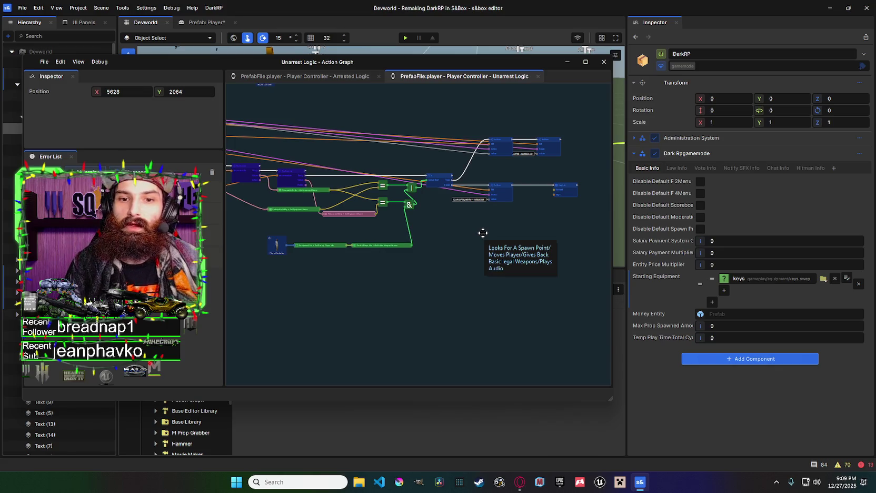
left_click_drag(485, 230, 518, 235)
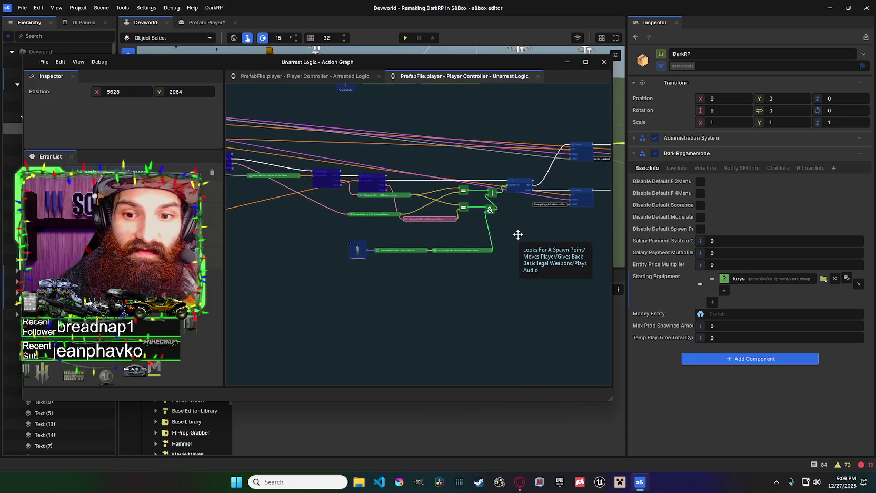
scroll(518, 234, "down", 1)
scroll(447, 235, "down", 1)
scroll(379, 231, "down", 1)
left_click_drag(361, 225, 487, 229)
scroll(449, 209, "down", 1)
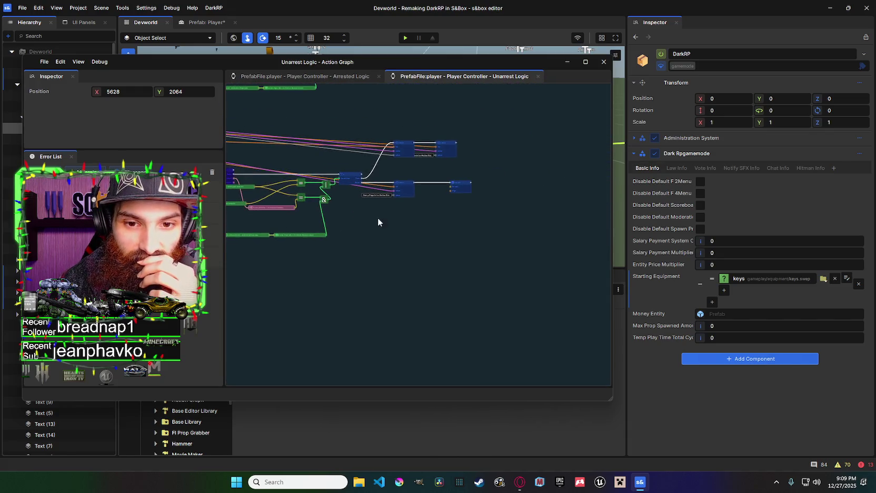
scroll(486, 224, "up", 2)
scroll(330, 215, "up", 1)
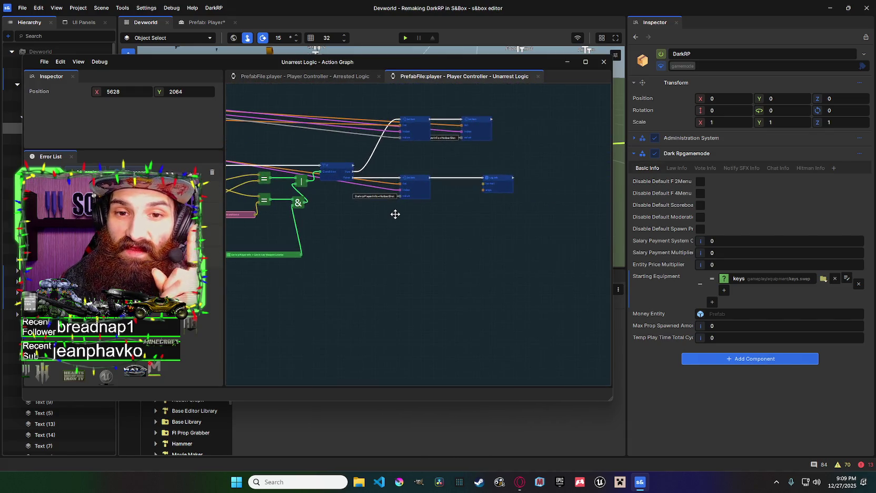
left_click_drag(396, 211, 464, 221)
scroll(505, 231, "up", 1)
scroll(360, 234, "down", 1)
scroll(360, 234, "down", 1)
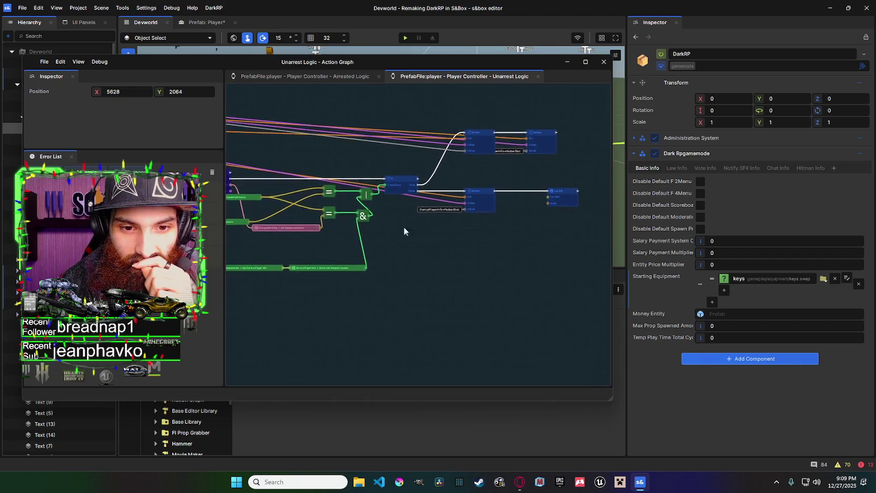
scroll(397, 228, "up", 1)
left_click_drag(397, 228, 489, 225)
mouse_move(491, 220)
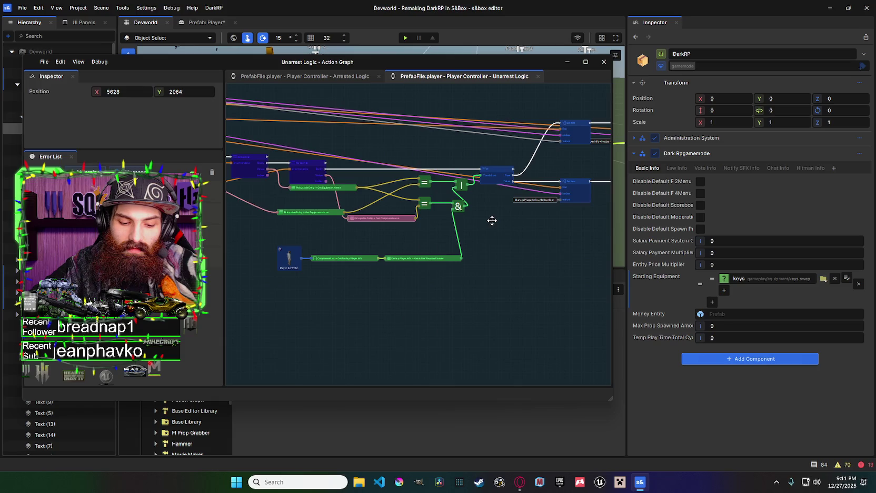
left_click_drag(492, 220, 354, 225)
left_click(443, 125)
mouse_move(444, 126)
left_mouse_down()
mouse_move(594, 158)
mouse_move(249, 146)
mouse_move(413, 137)
mouse_move(451, 173)
mouse_move(533, 174)
mouse_move(376, 168)
mouse_move(422, 178)
left_mouse_up()
scroll(426, 173, "up", 2)
scroll(376, 168, "down", 1)
scroll(400, 173, "up", 2)
scroll(422, 178, "down", 1)
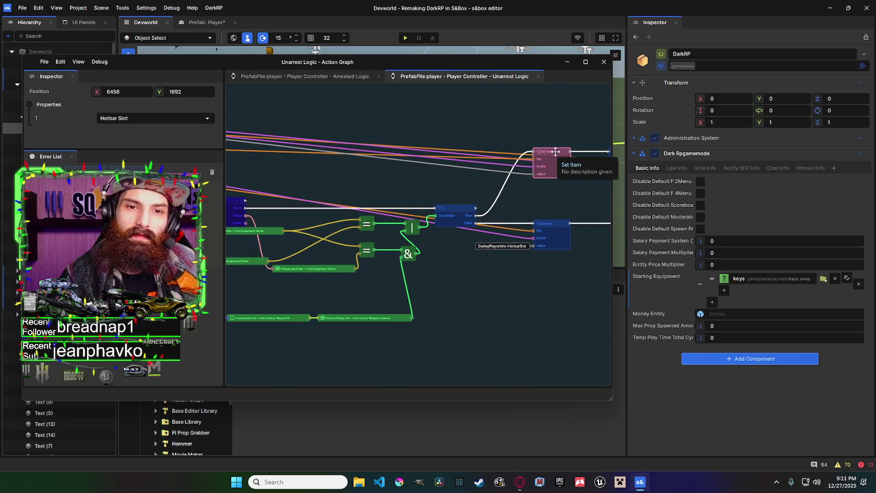
left_click_drag(451, 167, 537, 189)
scroll(567, 185, "up", 2)
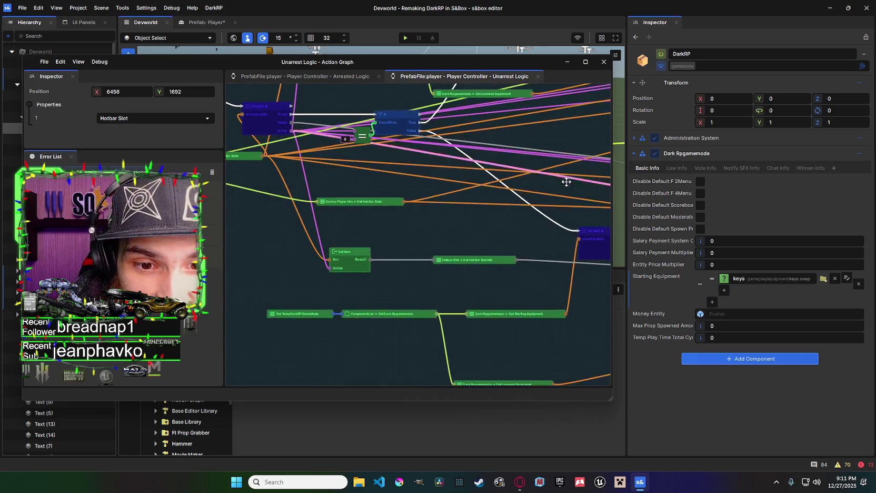
scroll(558, 184, "down", 4)
scroll(557, 163, "up", 5)
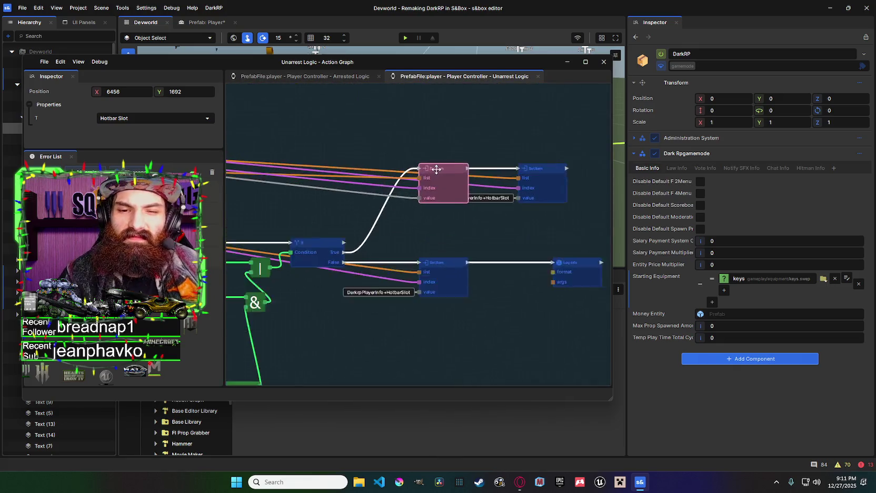
scroll(488, 167, "down", 4)
scroll(488, 168, "up", 4)
left_click_drag(611, 165, 514, 166)
Add a List For Each node and place it above the Set Item nodes.
right_click(546, 158)
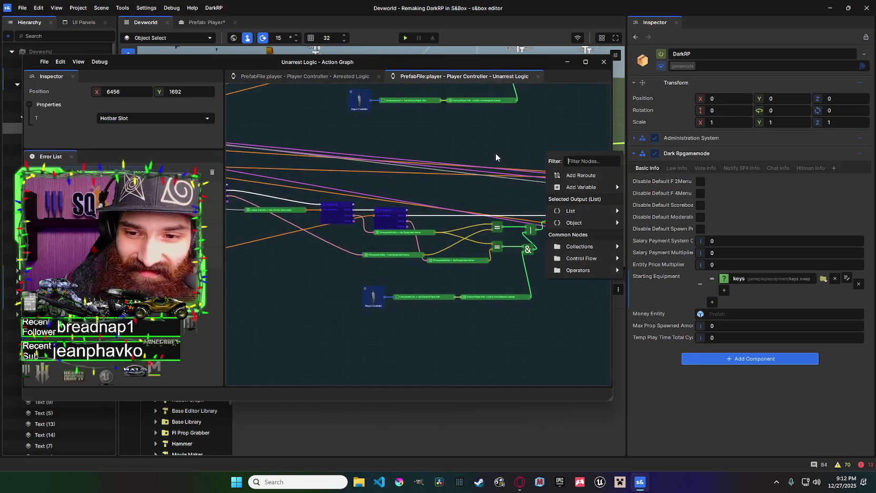
type("if")
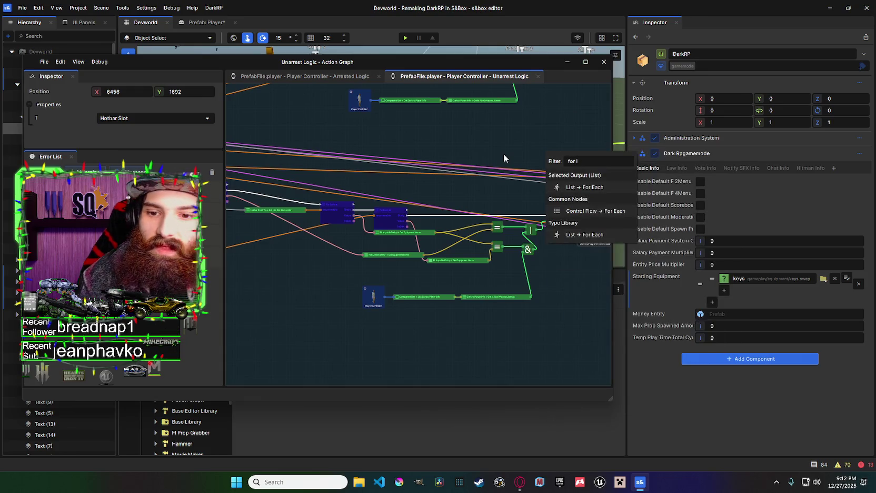
left_click(572, 210)
left_click_drag(572, 208, 372, 211)
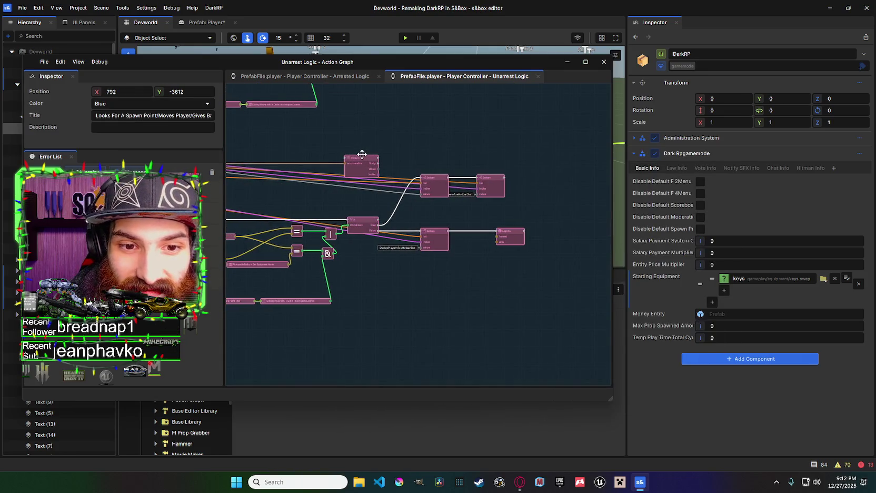
left_click_drag(365, 159, 457, 156)
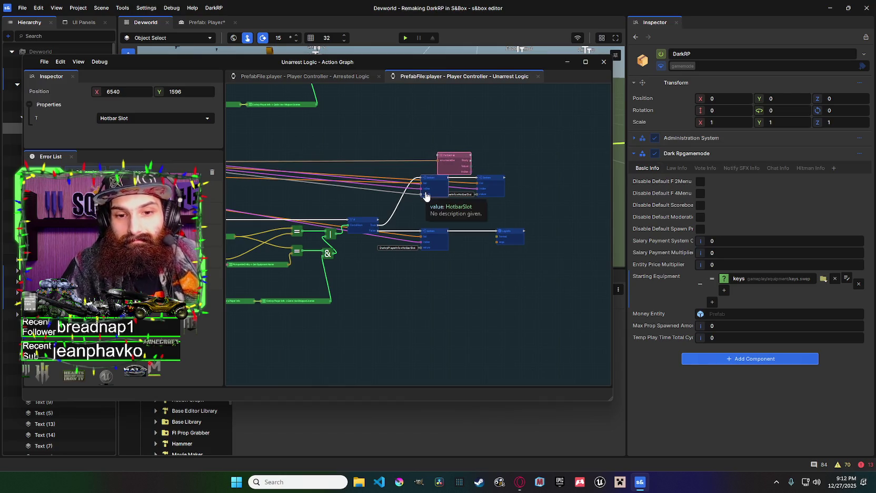
Pan and zoom around the Unarrest Logic graph to review the surrounding nodes and wires.
left_click_drag(420, 187, 513, 196)
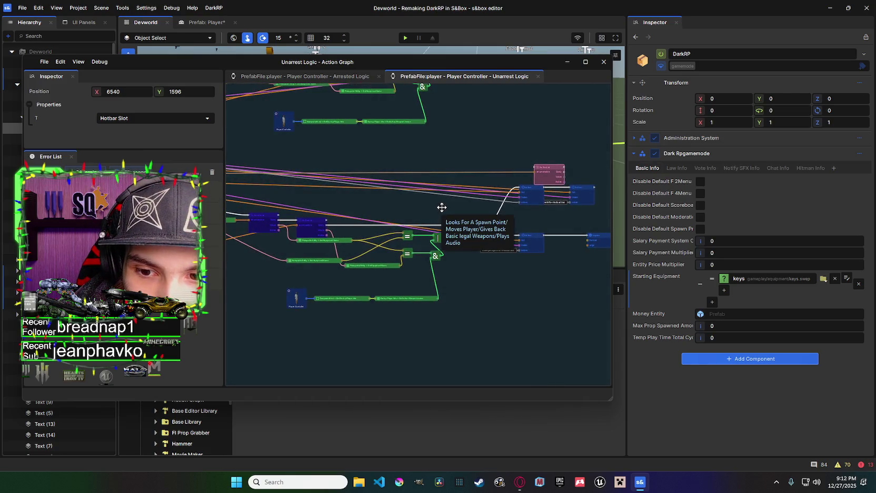
scroll(441, 206, "down", 5)
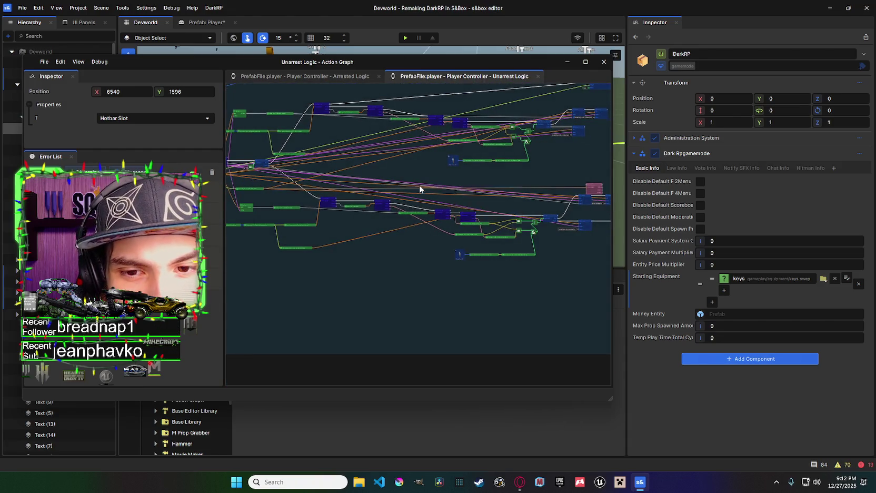
left_click_drag(590, 194, 419, 182)
scroll(420, 182, "up", 5)
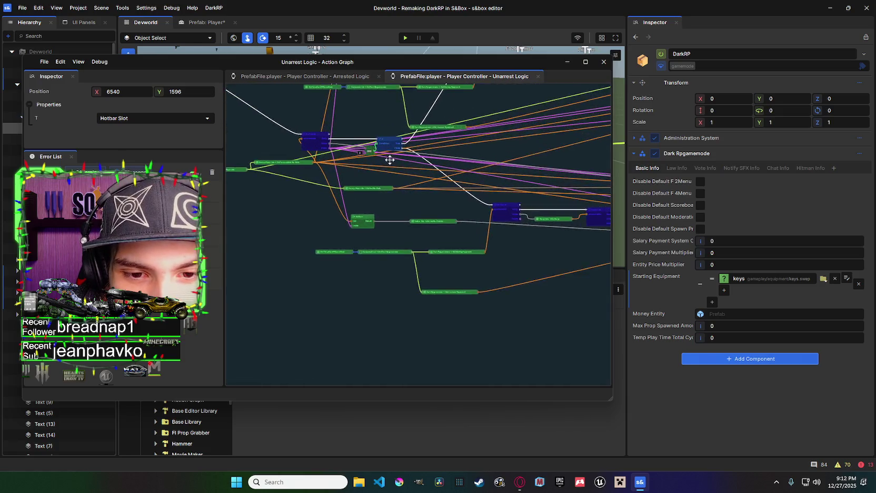
mouse_move(391, 157)
left_mouse_down()
mouse_move(474, 164)
mouse_move(432, 157)
left_mouse_up()
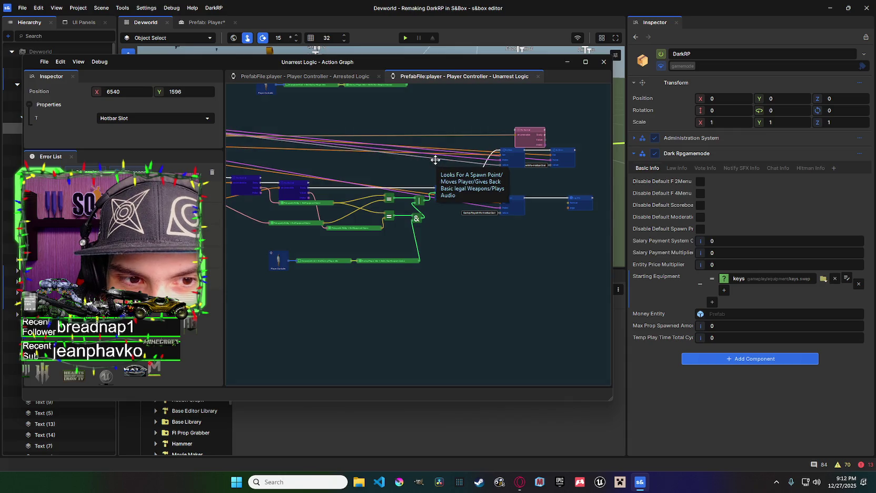
mouse_move(392, 168)
left_mouse_down()
mouse_move(524, 172)
mouse_move(426, 164)
mouse_move(480, 171)
mouse_move(460, 163)
mouse_move(435, 124)
mouse_move(441, 121)
mouse_move(433, 124)
mouse_move(457, 143)
mouse_move(430, 176)
mouse_move(489, 156)
left_mouse_up()
scroll(412, 189, "up", 4)
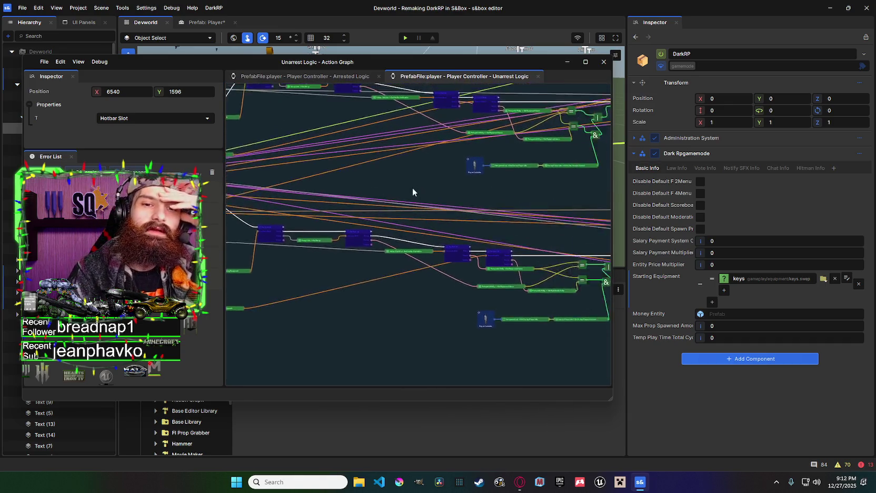
scroll(370, 170, "up", 5)
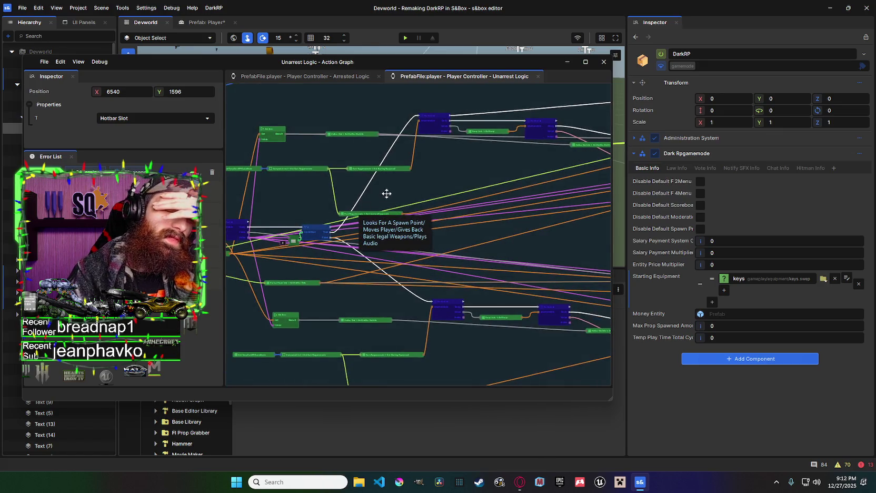
scroll(387, 193, "right", 5)
scroll(458, 200, "left", 5)
scroll(479, 207, "down", 1)
scroll(479, 207, "left", 5)
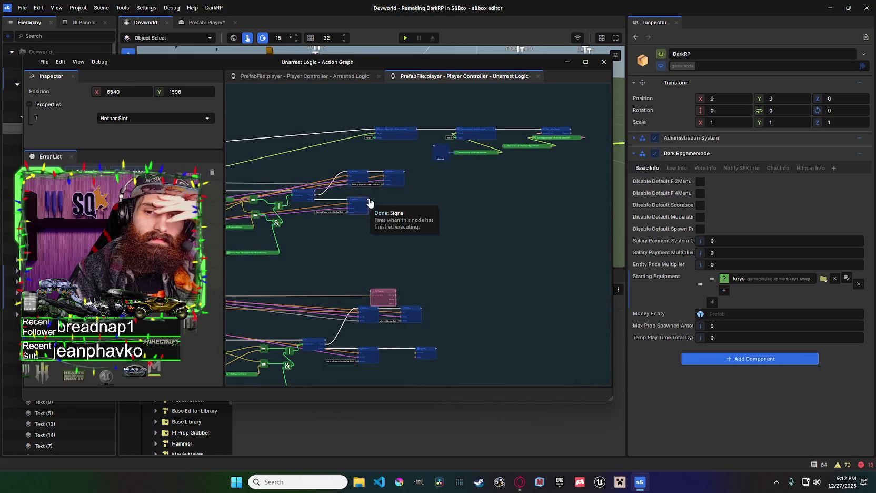
scroll(438, 203, "up", 5)
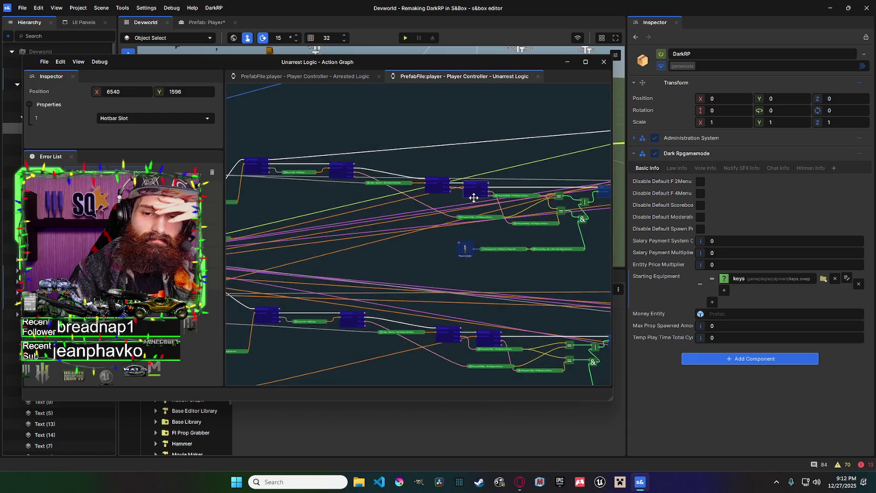
left_click_drag(520, 209, 372, 201)
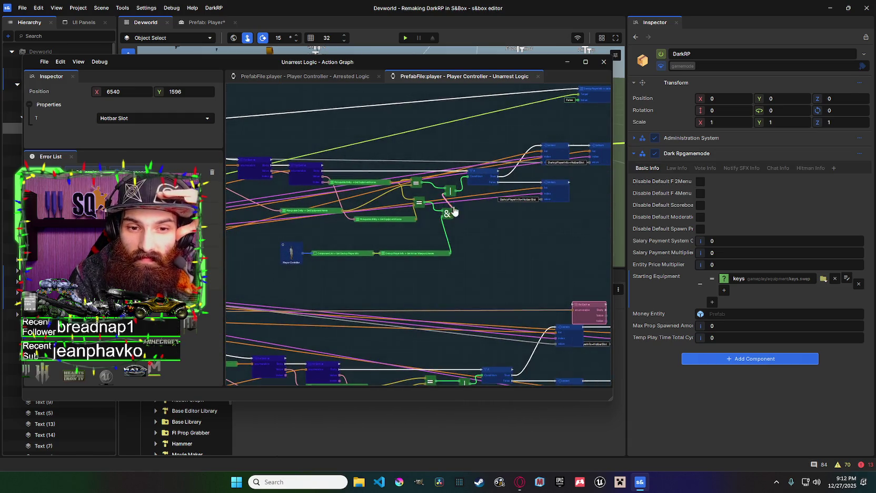
left_click_drag(459, 207, 381, 203)
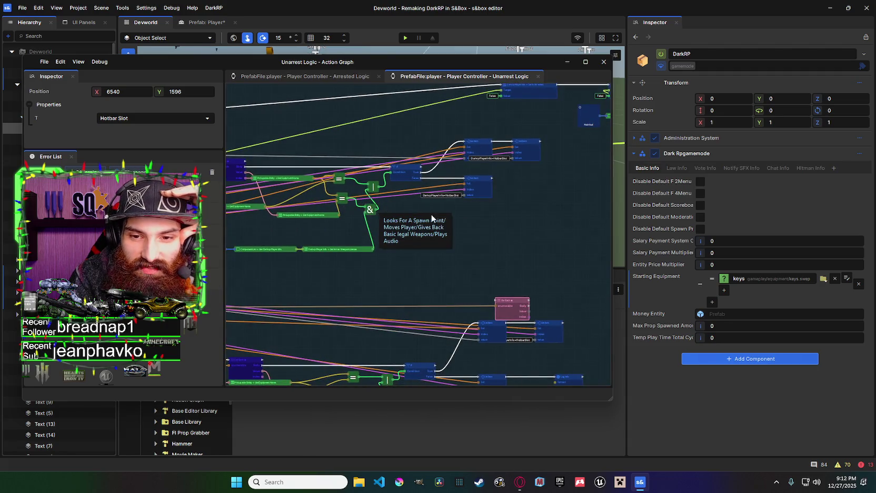
scroll(431, 214, "down", 3)
scroll(463, 219, "up", 3)
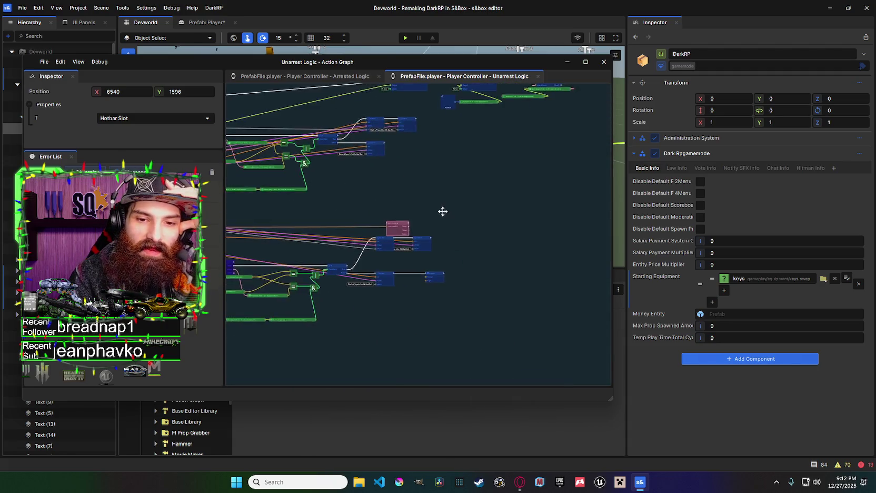
scroll(337, 168, "up", 5)
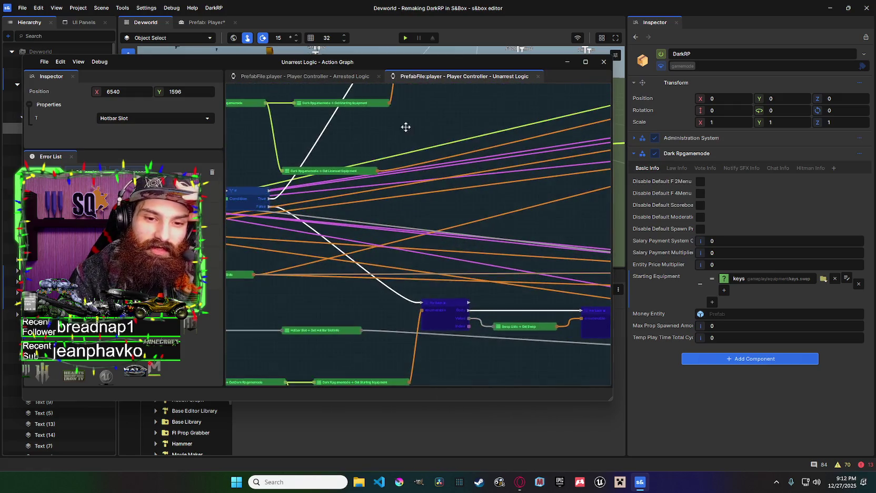
scroll(393, 144, "down", 4)
scroll(391, 127, "up", 4)
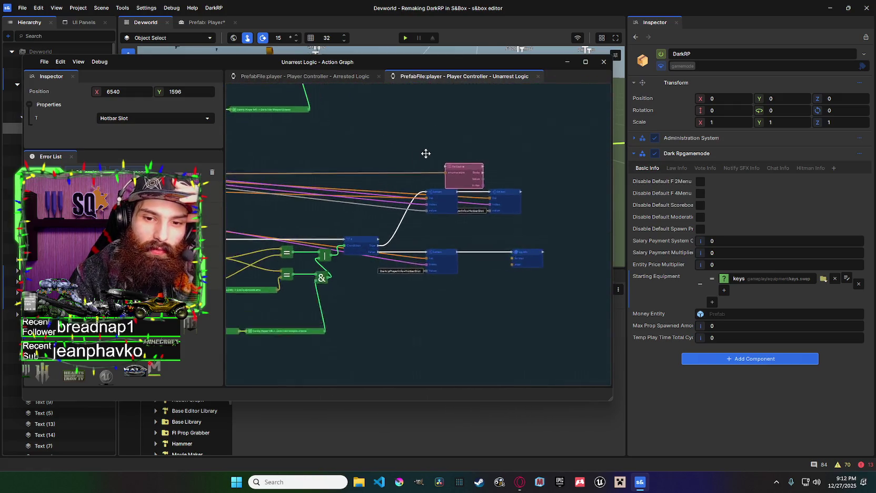
Inspect the Set Item and Player Controller nodes, then select the value-input node.
left_click(453, 204)
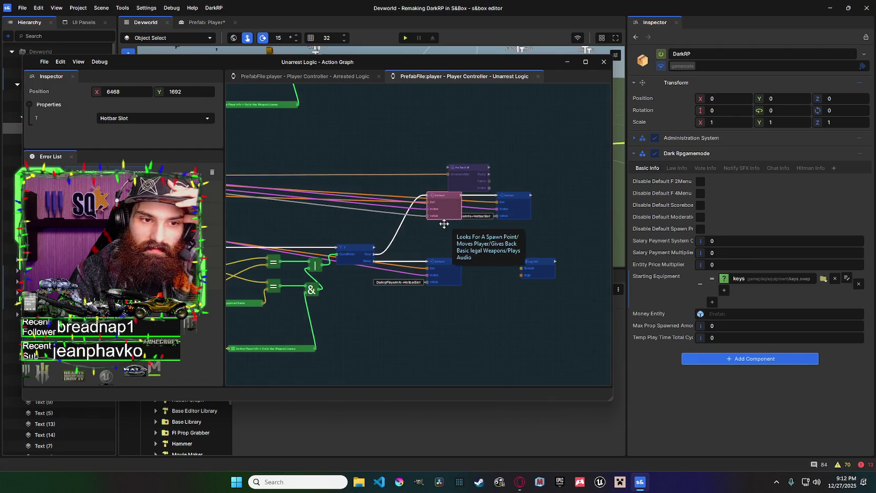
scroll(500, 210, "down", 3)
scroll(588, 196, "up", 3)
scroll(589, 196, "down", 3)
scroll(541, 173, "up", 3)
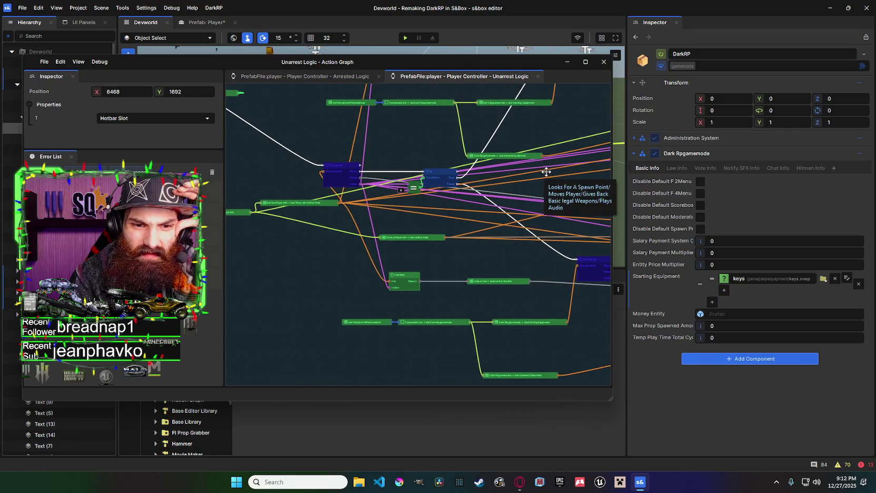
mouse_move(556, 175)
left_mouse_down()
mouse_move(485, 145)
mouse_move(312, 133)
left_mouse_up()
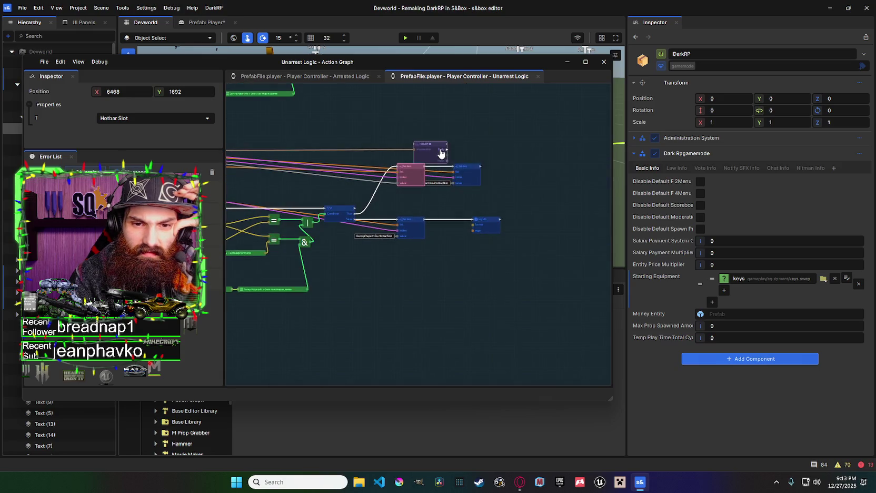
mouse_move(437, 162)
left_mouse_down()
mouse_move(368, 158)
mouse_move(624, 148)
left_mouse_up()
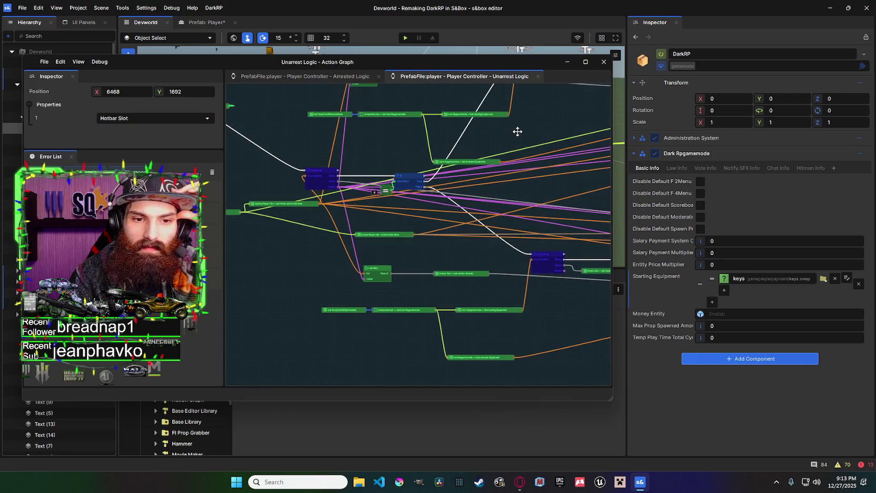
mouse_move(537, 143)
left_mouse_down()
mouse_move(316, 113)
mouse_move(503, 193)
mouse_move(337, 176)
mouse_move(592, 170)
mouse_move(307, 148)
mouse_move(338, 141)
mouse_move(498, 167)
left_mouse_up()
left_click(421, 178)
scroll(364, 167, "up", 1)
Select the Set Item node beside the branch and survey the For Each area.
left_click_drag(363, 168, 252, 163)
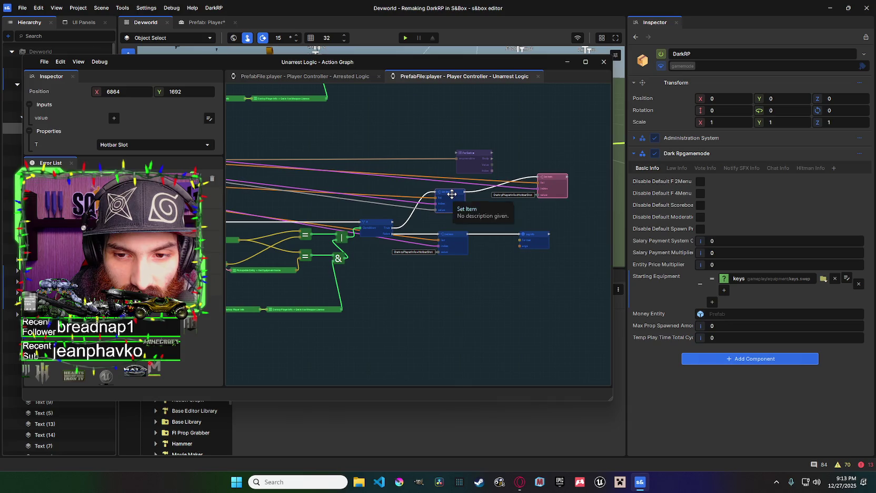
left_click(451, 194)
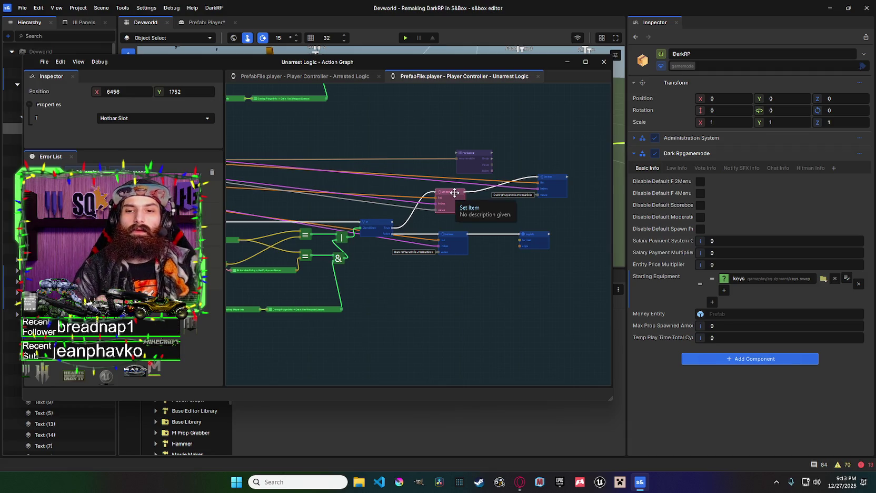
mouse_move(459, 176)
left_mouse_down()
mouse_move(674, 189)
mouse_move(572, 139)
mouse_move(595, 141)
mouse_move(524, 185)
mouse_move(677, 216)
left_mouse_up()
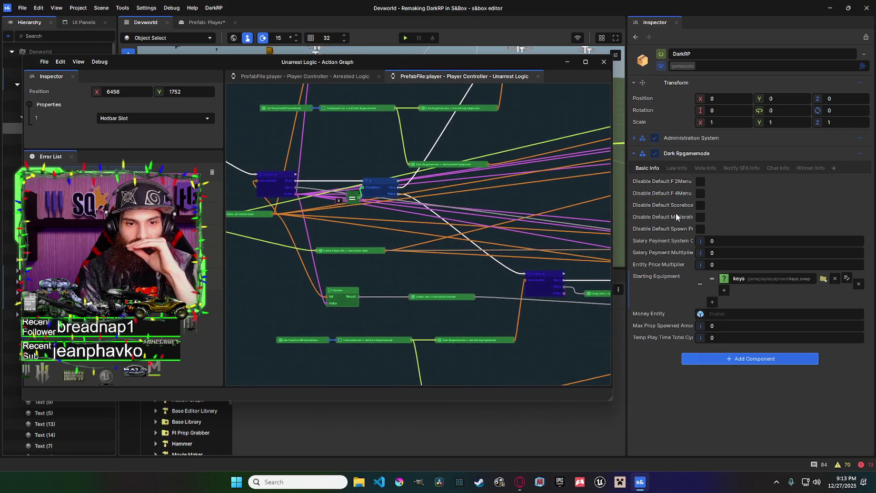
mouse_move(579, 206)
left_mouse_down()
mouse_move(440, 194)
mouse_move(289, 200)
mouse_move(361, 196)
left_mouse_up()
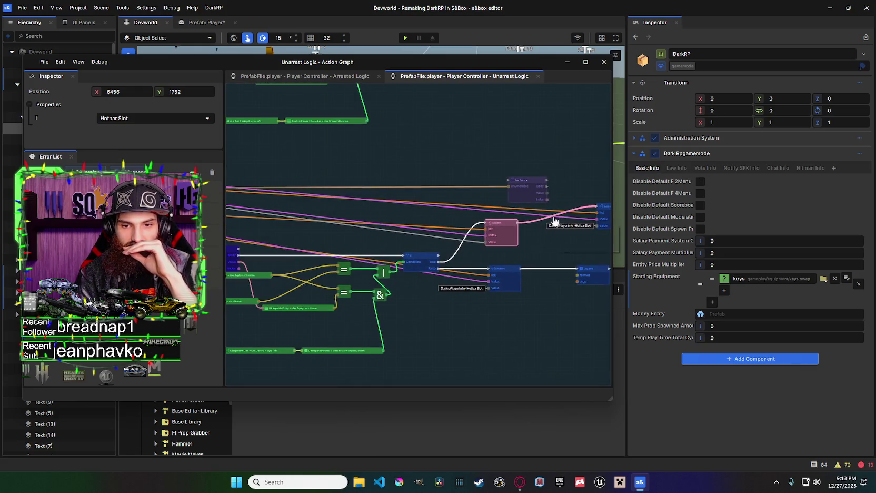
mouse_move(498, 237)
left_mouse_down()
mouse_move(634, 216)
mouse_move(501, 202)
mouse_move(560, 200)
left_mouse_up()
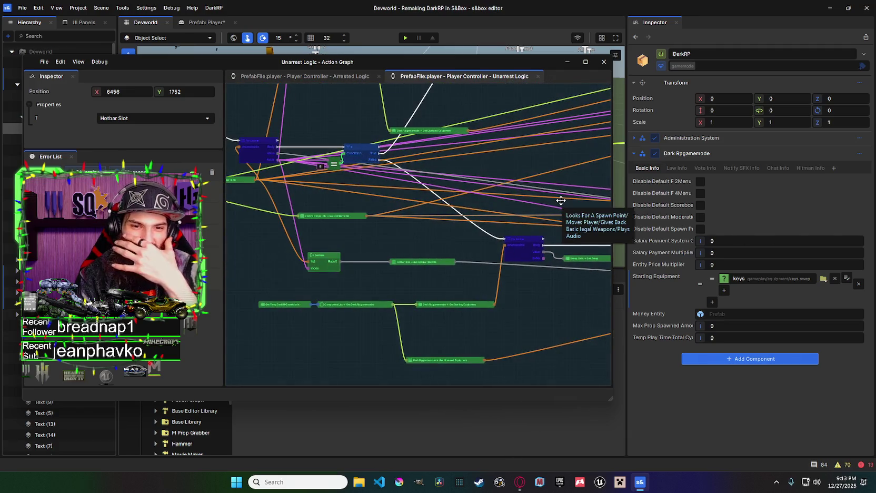
scroll(546, 184, "up", 5)
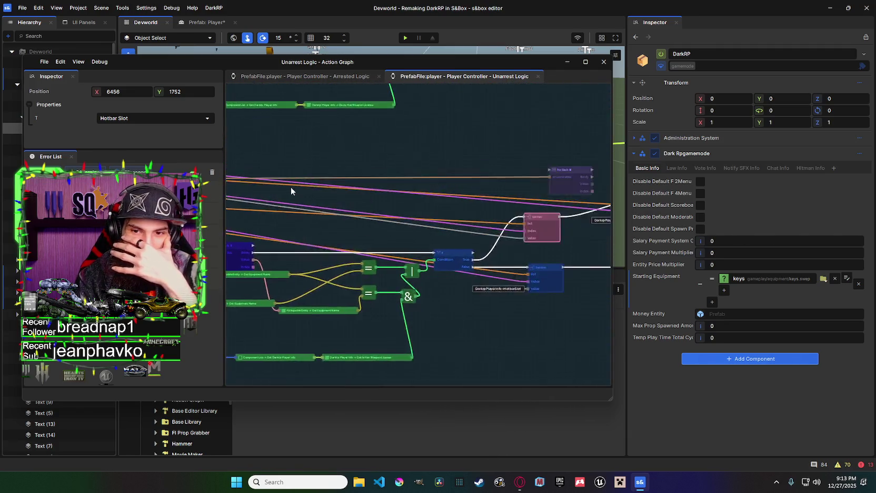
Nudge the right Set Item node into line, then select the left Set Item node.
left_click(519, 182)
scroll(518, 181, "down", 5)
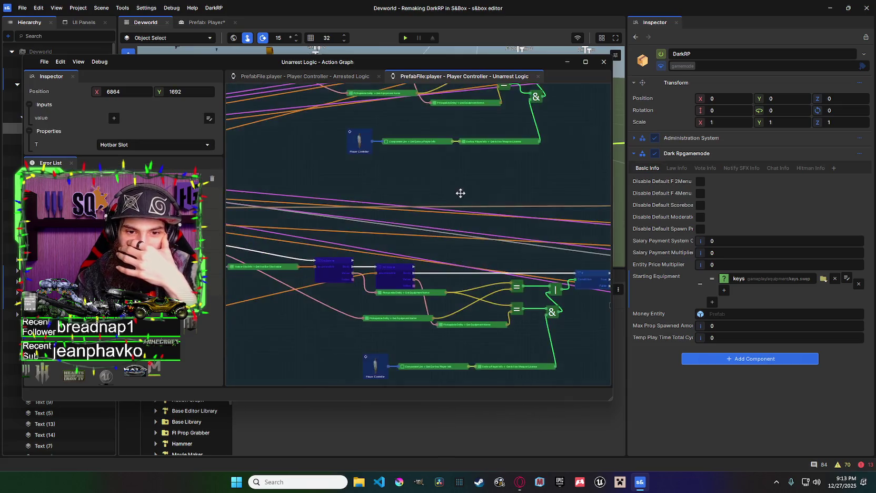
scroll(556, 209, "up", 5)
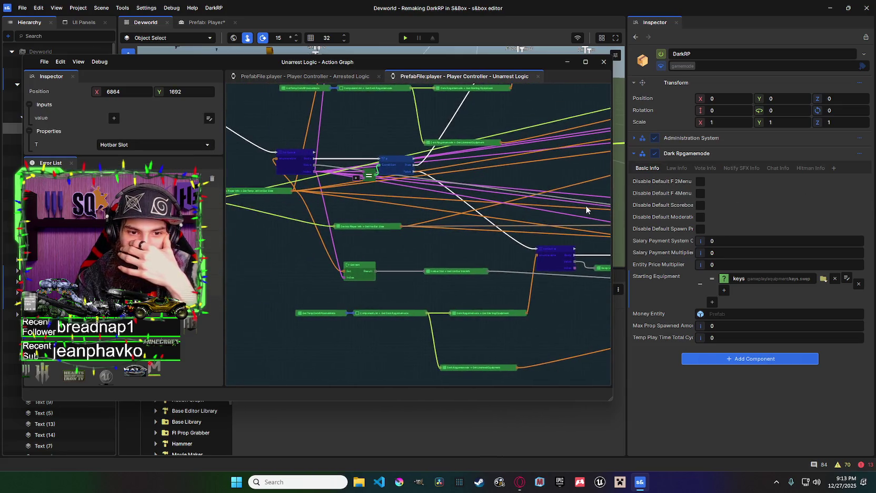
scroll(548, 173, "up", 5)
left_click_drag(564, 158, 548, 178)
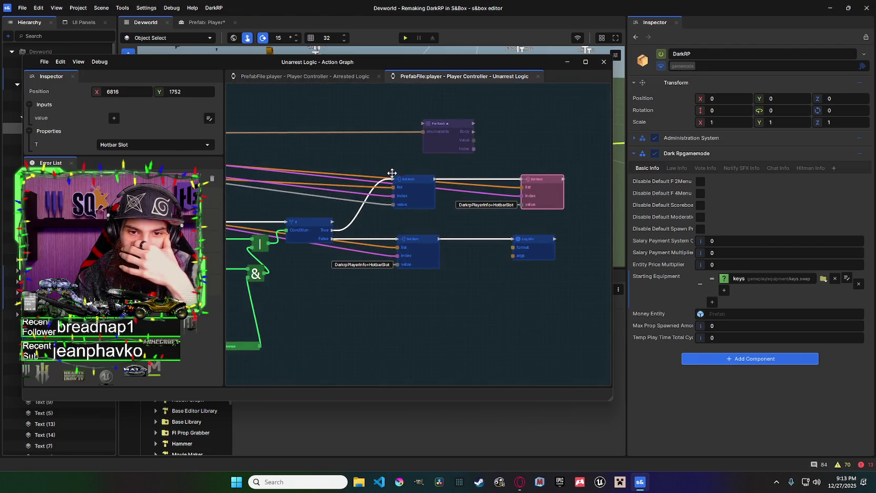
left_click(411, 180)
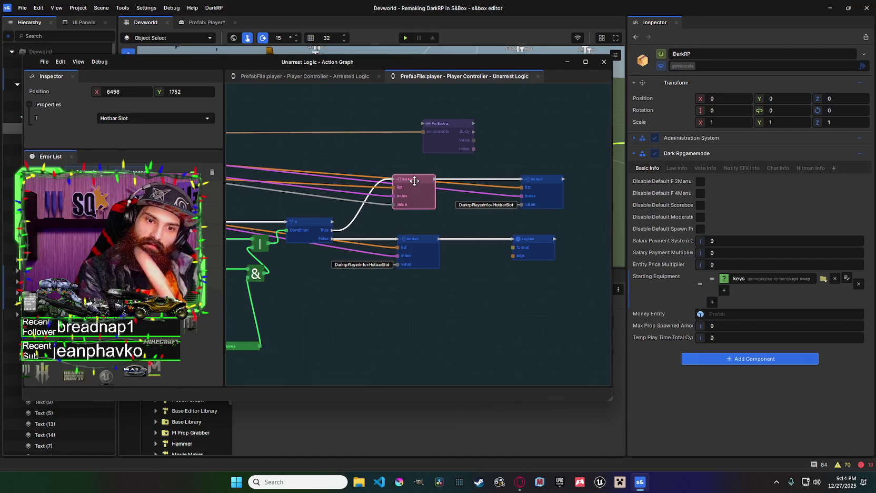
Shift the left Set Item node right and paste a duplicate of it into the chain.
left_click_drag(415, 179, 424, 179)
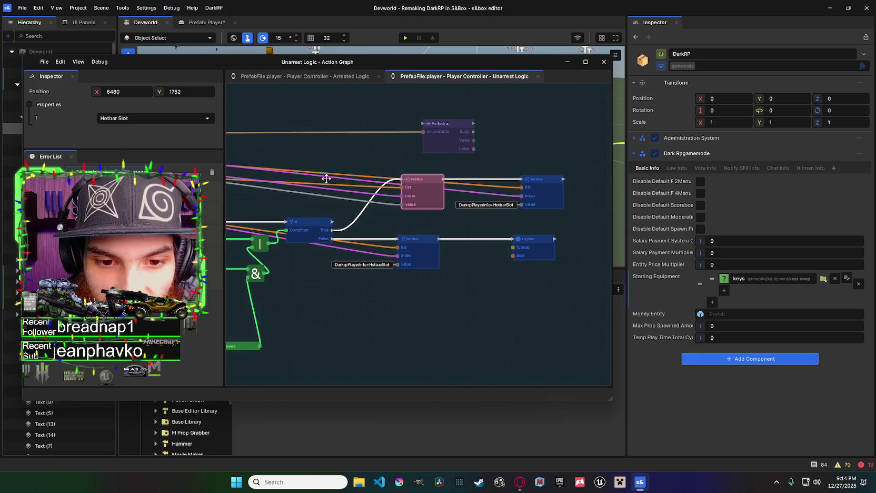
key("ctrl+c")
key("ctrl+v")
left_click_drag(347, 186, 368, 186)
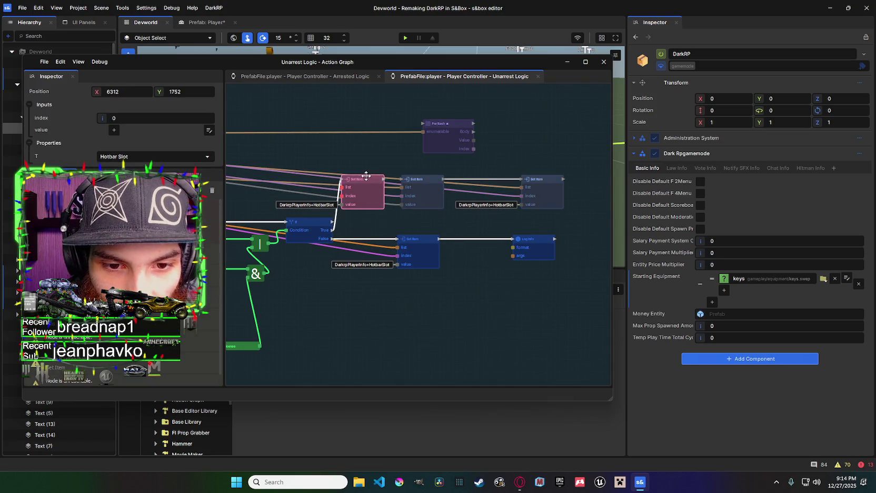
Push the right Set Item node further right to complete the three-node row.
scroll(402, 177, "down", 2)
scroll(481, 188, "down", 3)
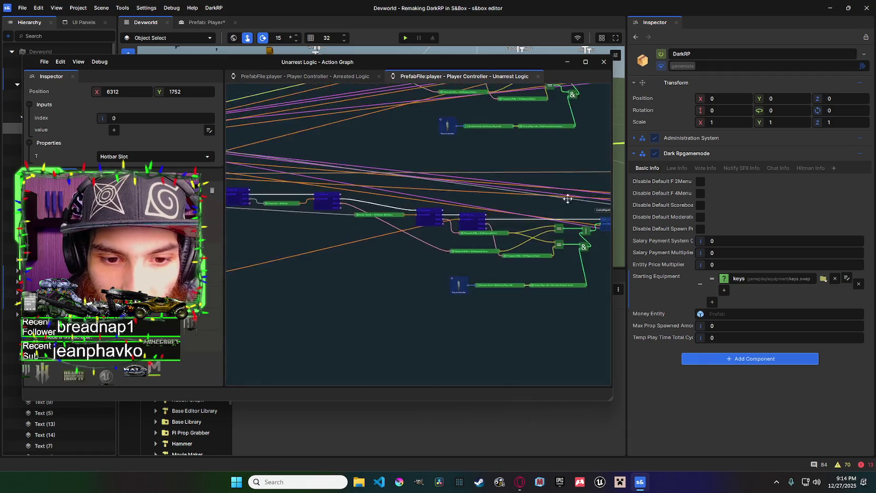
scroll(479, 227, "up", 3)
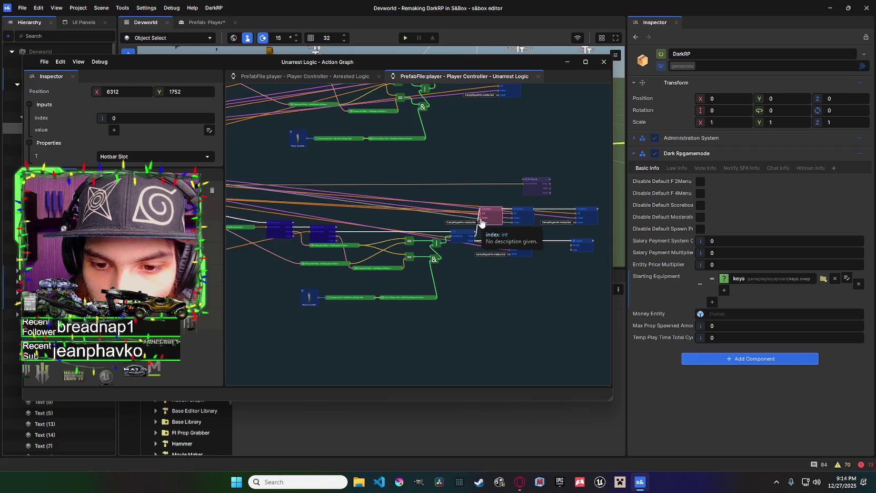
left_click_drag(483, 221, 318, 171)
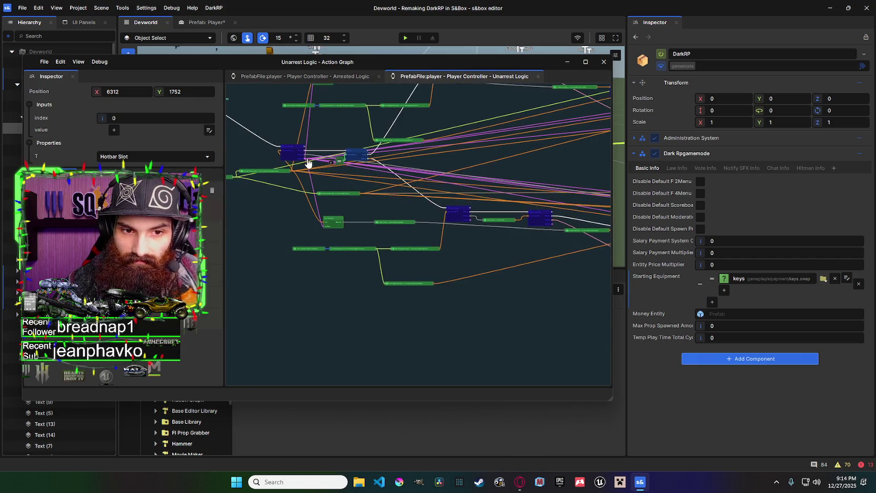
scroll(479, 180, "up", 5)
scroll(474, 175, "up", 2)
left_click_drag(488, 176, 521, 177)
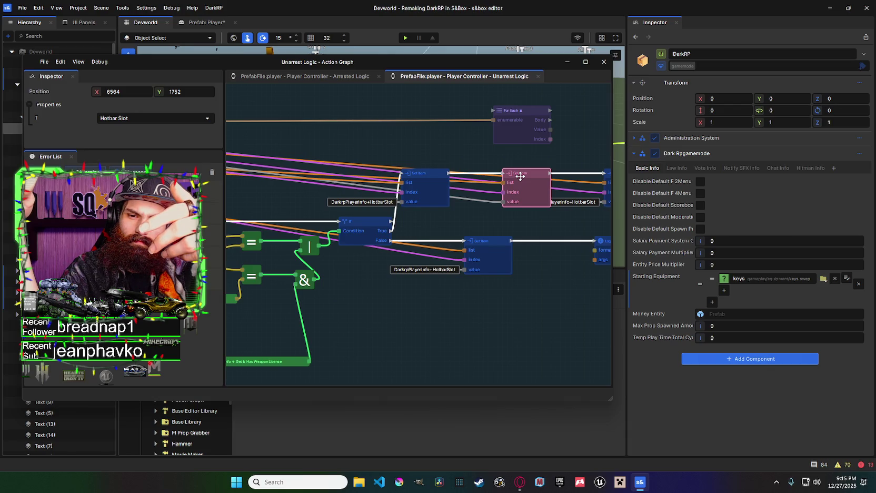
Pan across the graph to review the If, For Each and Set Item nodes.
mouse_move(379, 194)
left_mouse_down()
mouse_move(469, 204)
mouse_move(515, 197)
left_mouse_up()
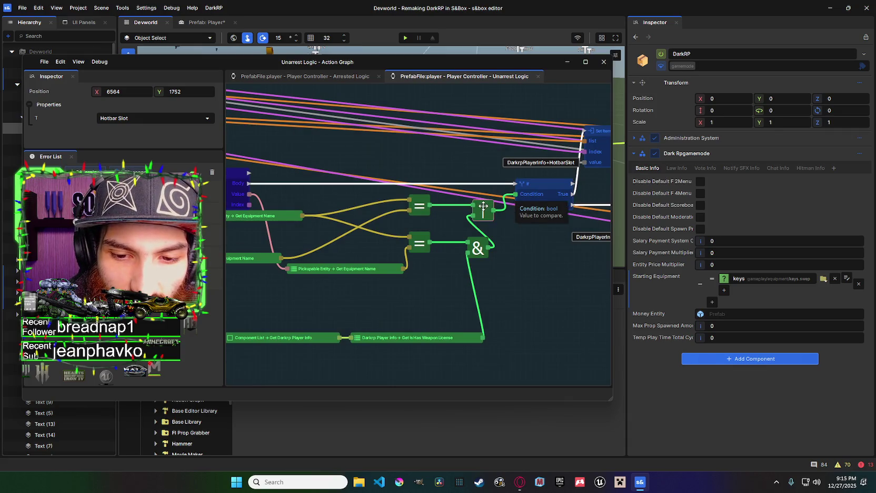
left_click_drag(493, 227, 648, 216)
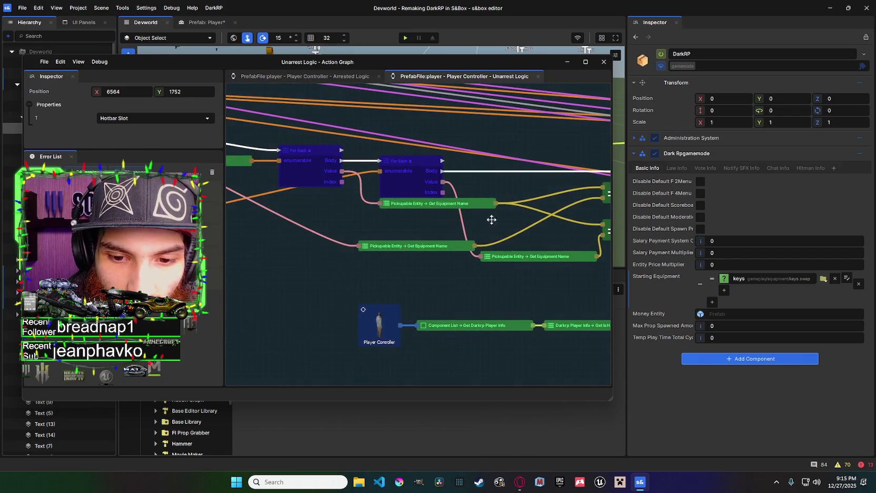
left_click_drag(581, 215, 456, 212)
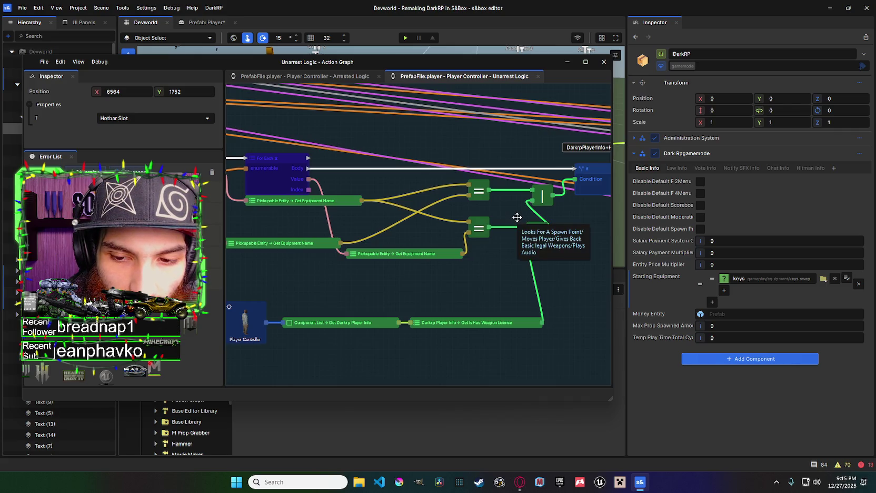
mouse_move(531, 215)
left_mouse_down()
mouse_move(416, 210)
mouse_move(583, 209)
left_mouse_up()
mouse_move(453, 212)
left_mouse_down()
mouse_move(572, 209)
mouse_move(478, 198)
left_mouse_up()
left_click_drag(530, 203, 438, 202)
mouse_move(498, 177)
left_mouse_down()
mouse_move(440, 193)
mouse_move(345, 196)
left_mouse_up()
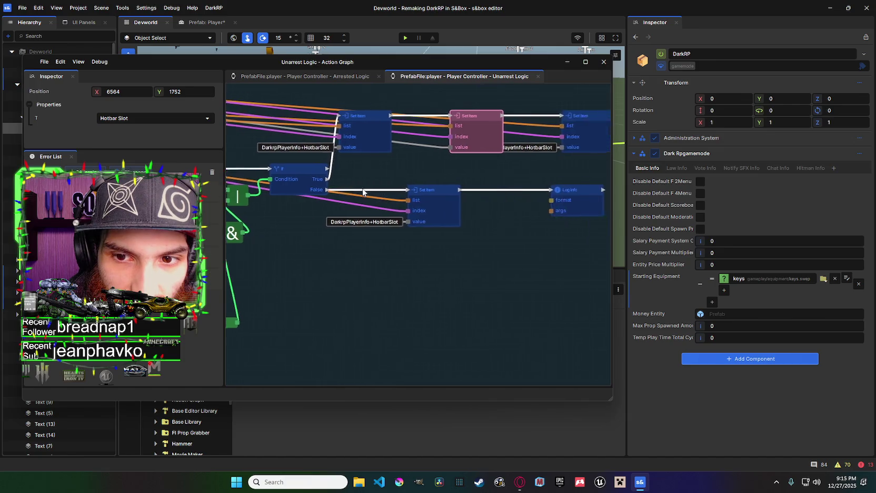
scroll(557, 147, "down", 3)
Move the three top-row Set Item nodes further right.
left_click(418, 147)
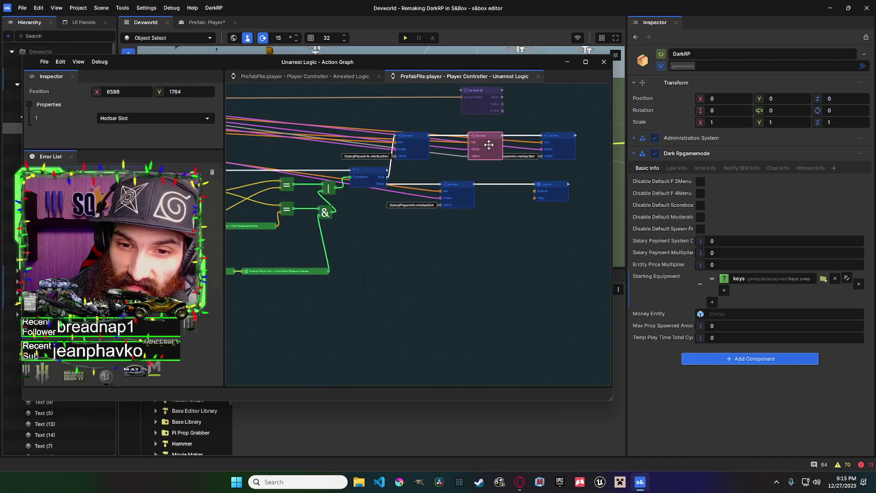
left_click(557, 143)
left_click(485, 143)
left_click(419, 142)
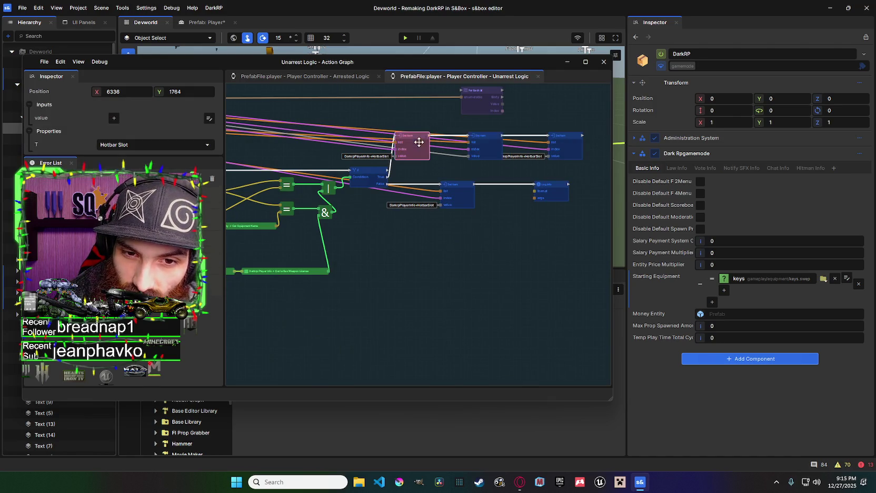
left_click(489, 143, "ctrl")
left_click(567, 142, "ctrl")
left_click_drag(489, 143, 533, 137)
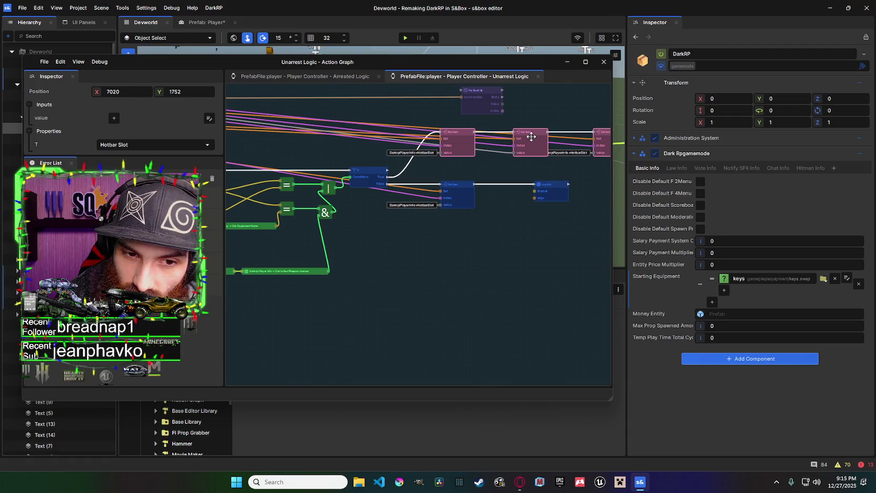
Detach the execution wire from the lower Set Item node.
left_click(457, 185)
left_click(550, 185, "ctrl")
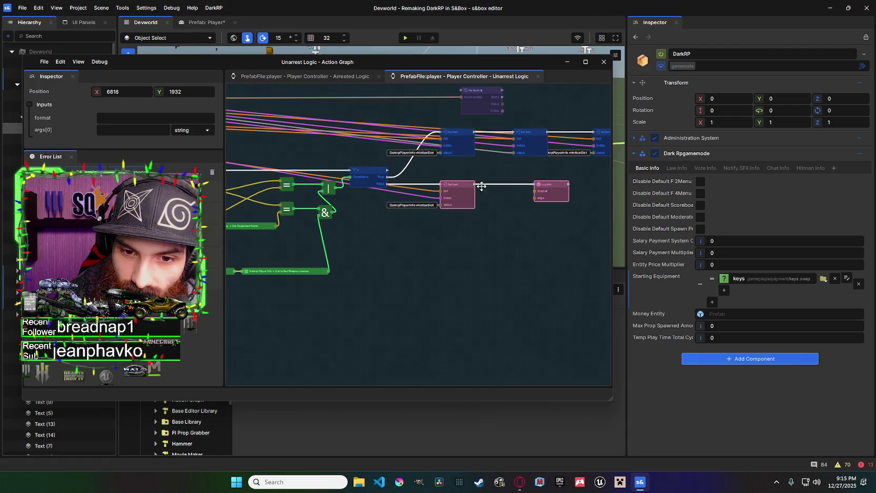
left_click(506, 192)
mouse_move(441, 189)
left_mouse_down()
mouse_move(544, 197)
mouse_move(447, 113)
left_mouse_up()
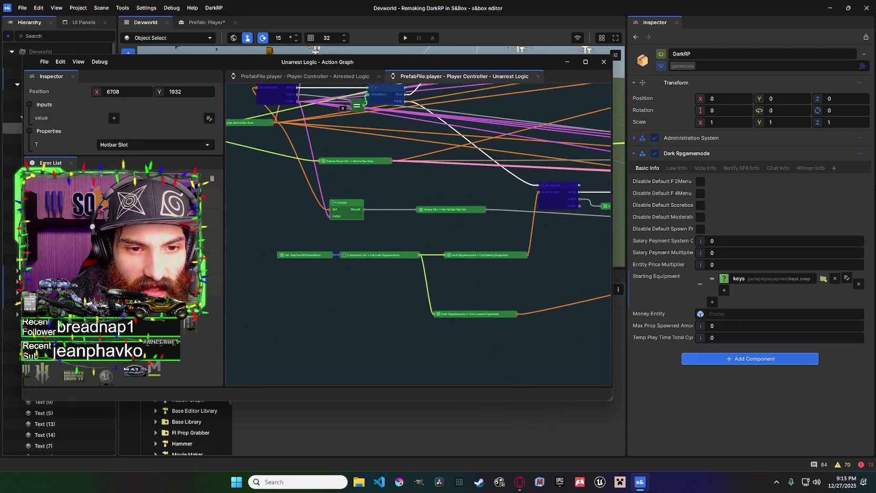
mouse_move(815, 179)
left_mouse_down()
mouse_move(460, 165)
mouse_move(707, 174)
left_mouse_up()
scroll(526, 174, "up", 5)
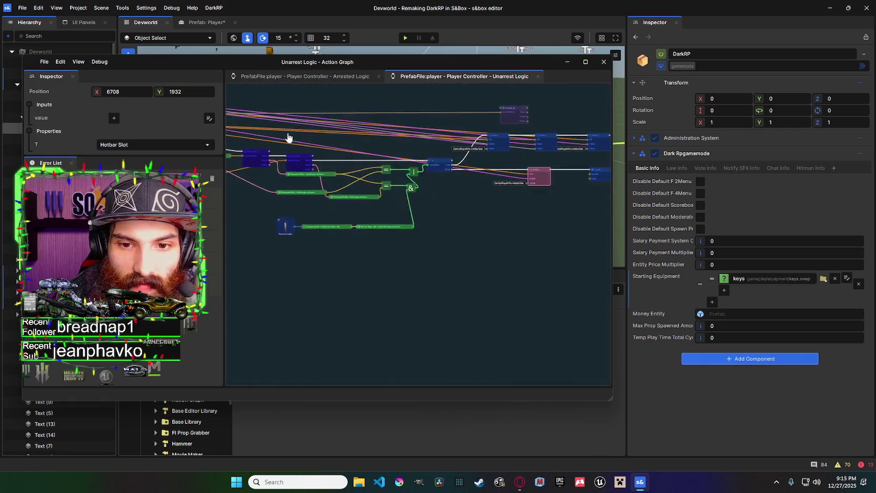
left_click(495, 187)
left_click_drag(541, 175, 542, 179)
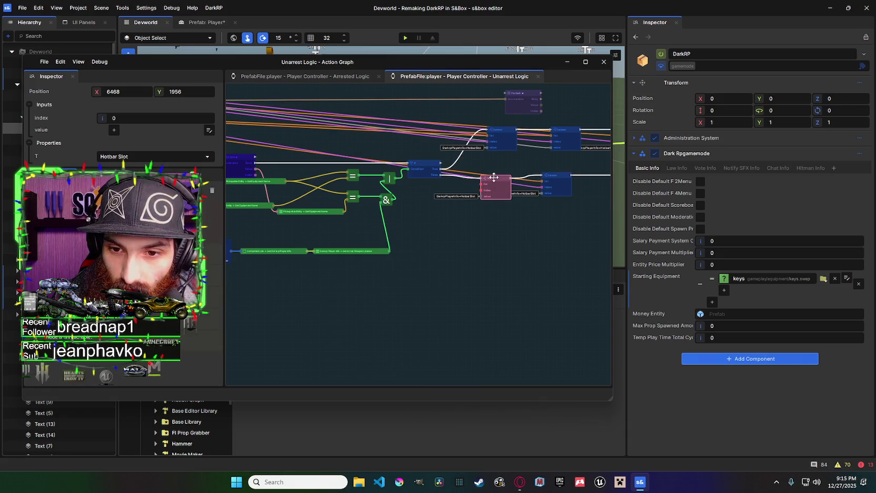
Move the right-hand Set Item node slightly to the right.
scroll(552, 190, "down", 3)
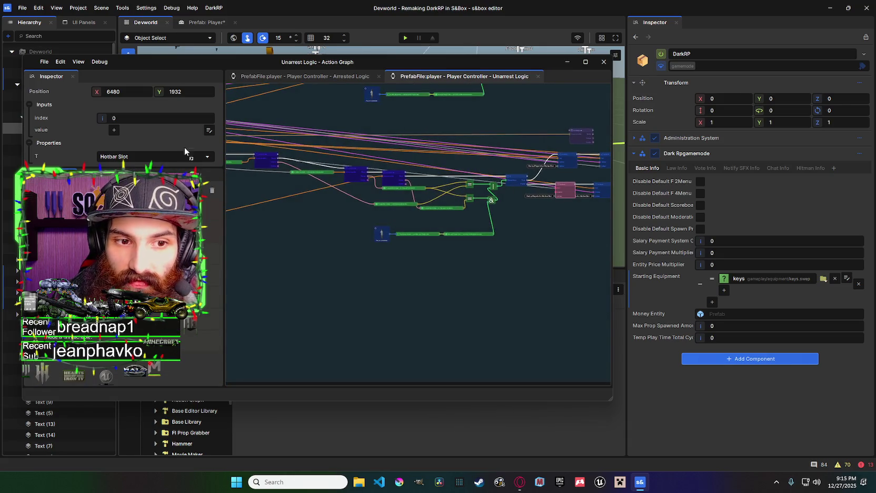
left_click_drag(184, 147, 316, 146)
left_click_drag(263, 135, 200, 131)
scroll(474, 174, "up", 3)
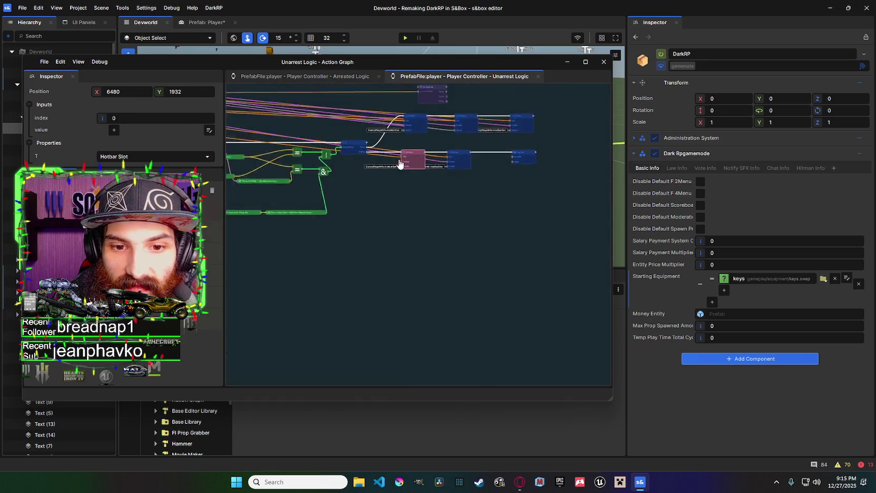
scroll(503, 182, "down", 3)
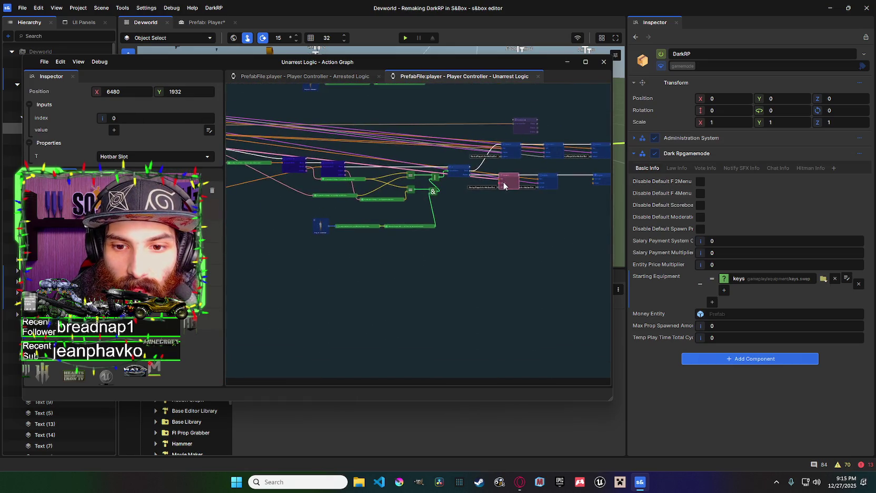
scroll(474, 179, "down", 2)
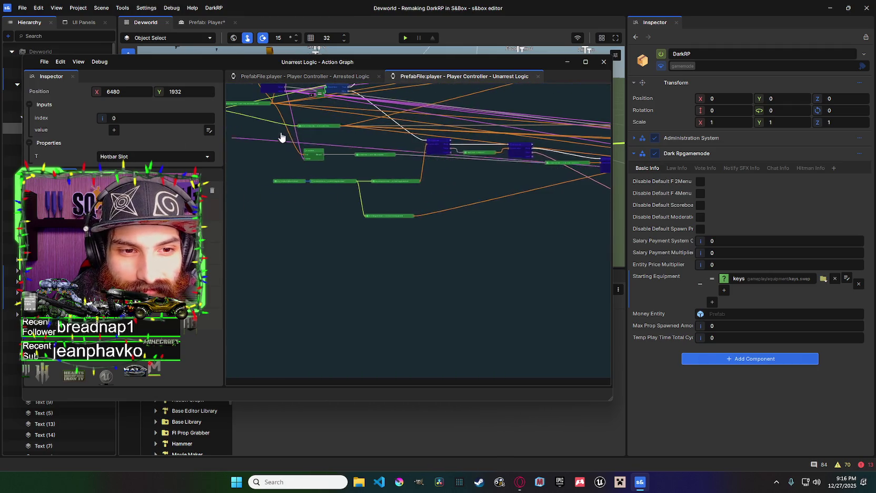
scroll(237, 132, "up", 2)
scroll(438, 143, "up", 3)
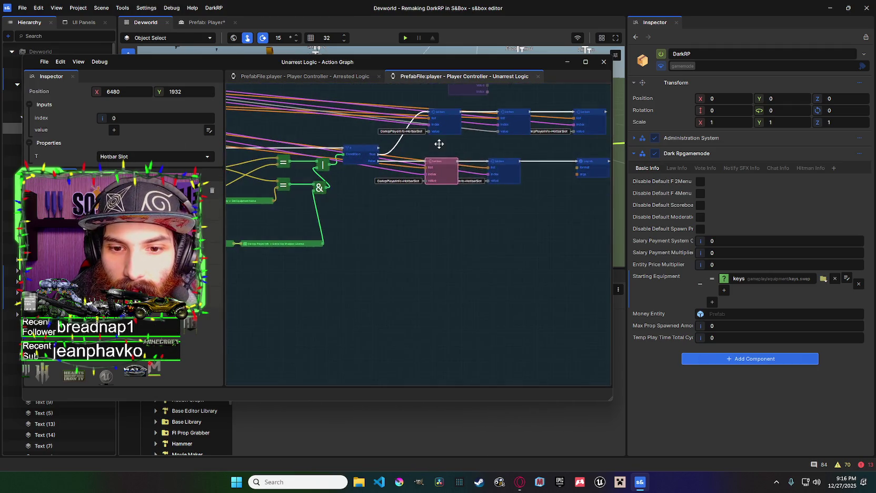
scroll(430, 185, "down", 1)
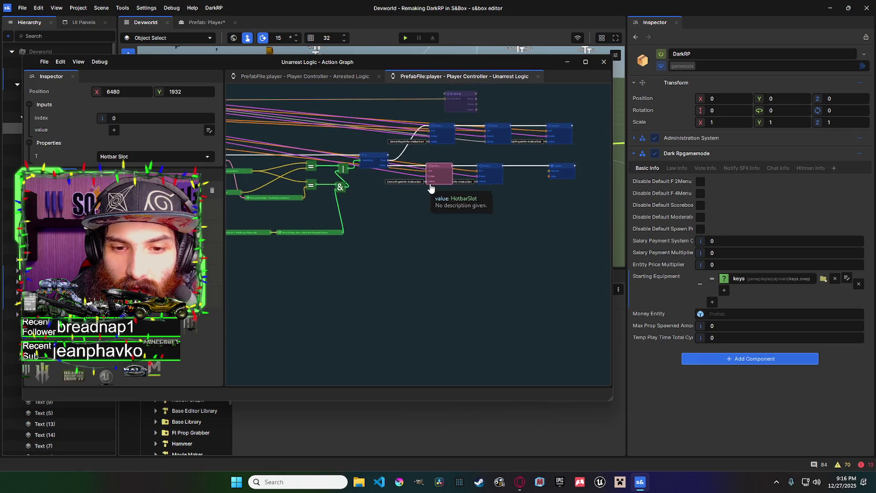
left_click(494, 174)
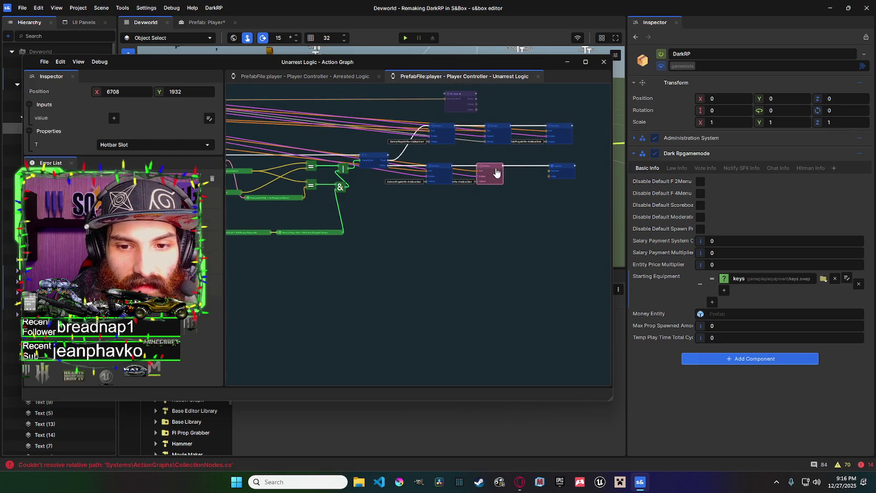
left_click_drag(496, 172, 519, 166)
Reposition the node beside Log Info, adjusting it slightly left and then right.
scroll(489, 167, "down", 1)
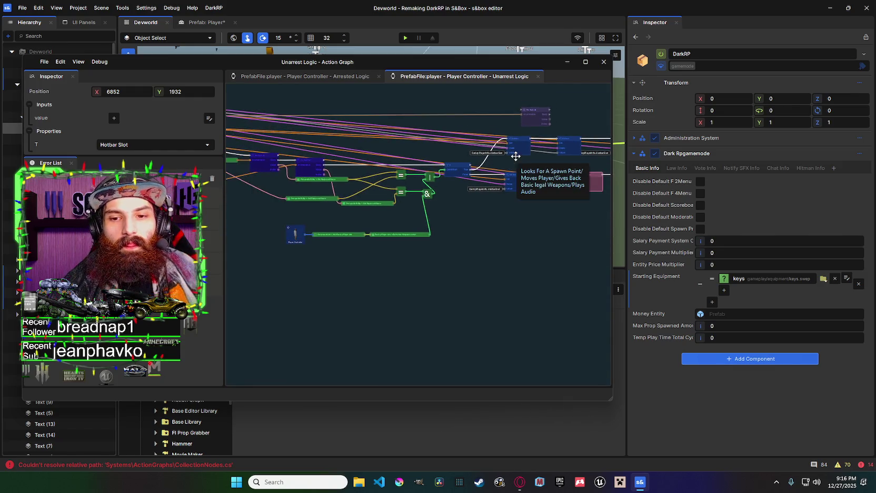
scroll(479, 181, "up", 1)
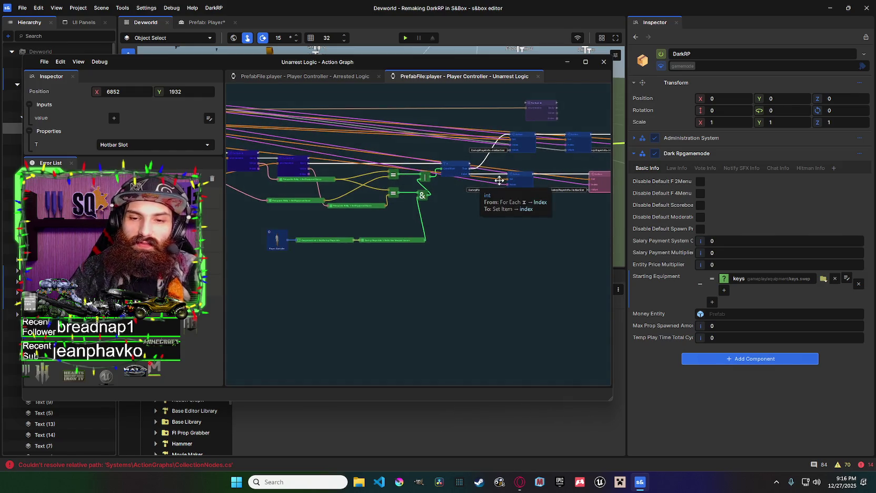
left_click(520, 176)
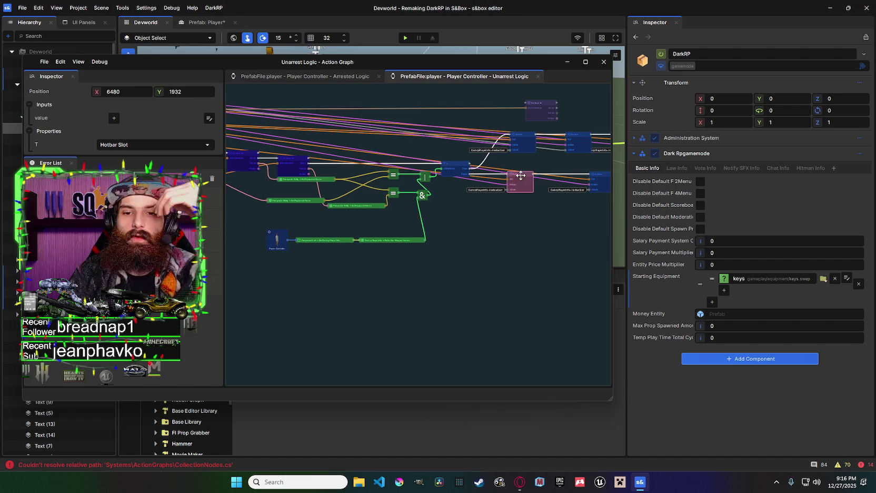
left_click(517, 145)
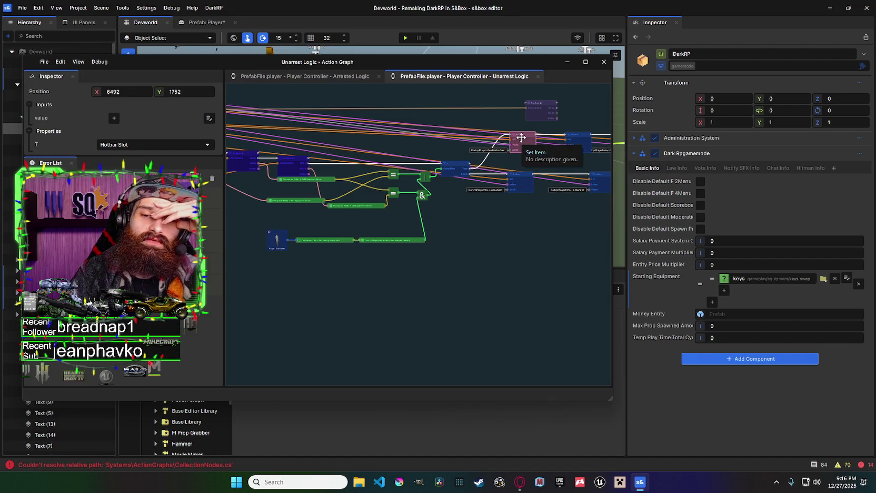
left_click_drag(548, 146, 494, 153)
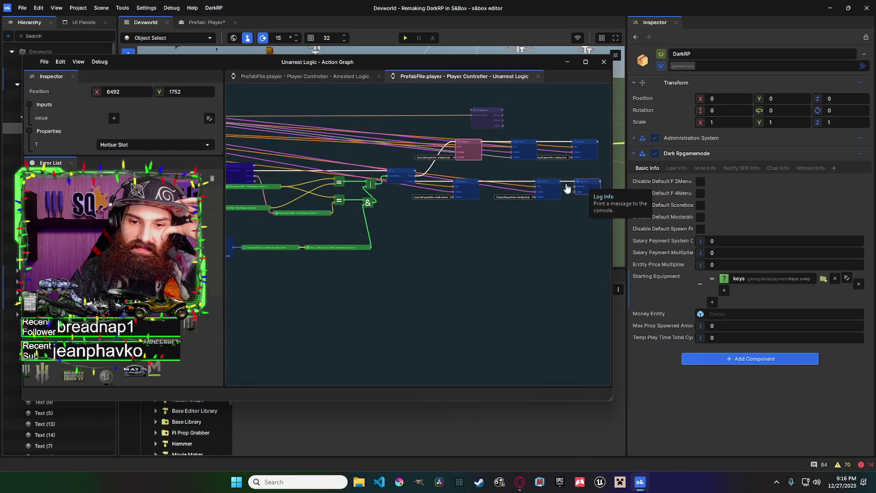
left_click_drag(548, 184, 528, 184)
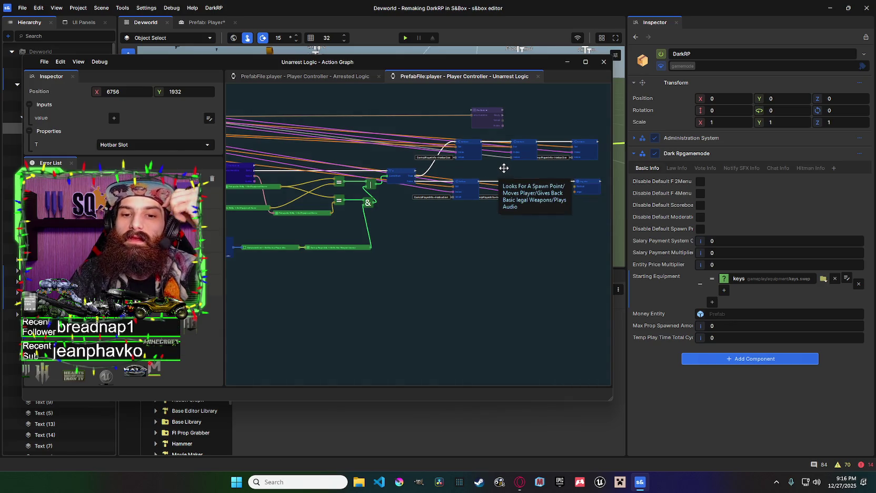
left_click_drag(530, 186, 536, 186)
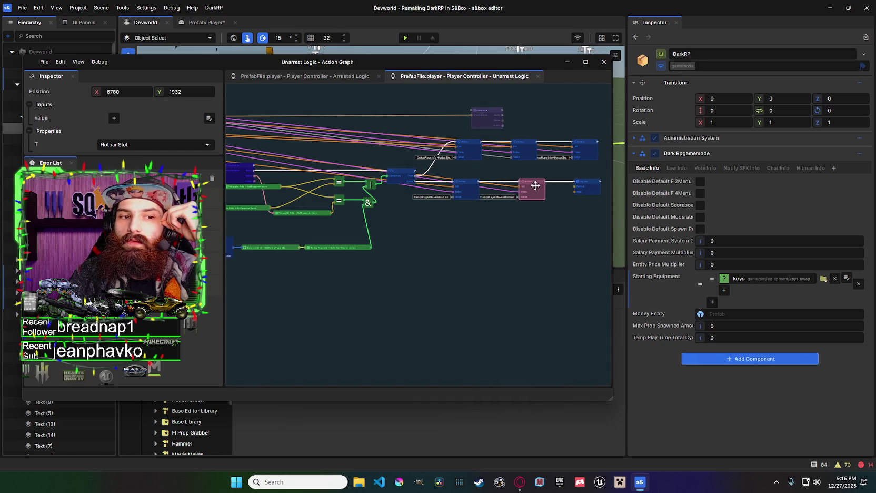
right_click(461, 185)
left_click(468, 185)
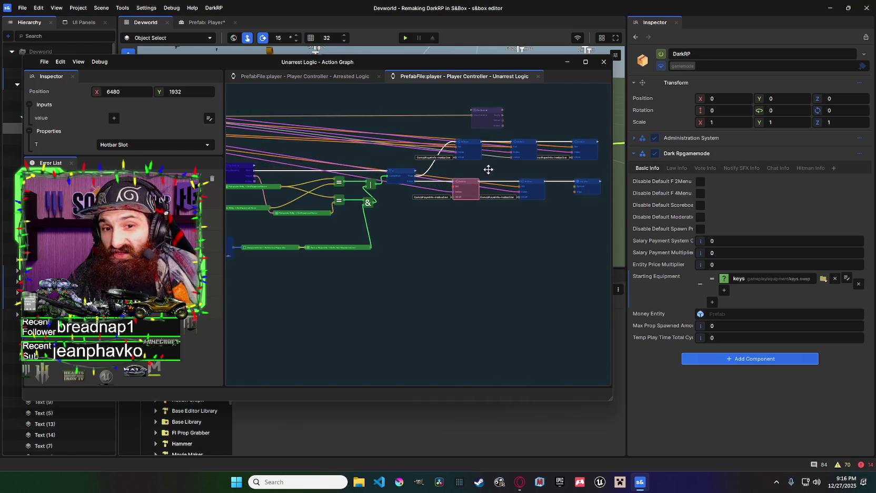
Pan over the finished graph and leave it to return to the scene view.
scroll(461, 195, "down", 1)
left_click_drag(462, 195, 603, 204)
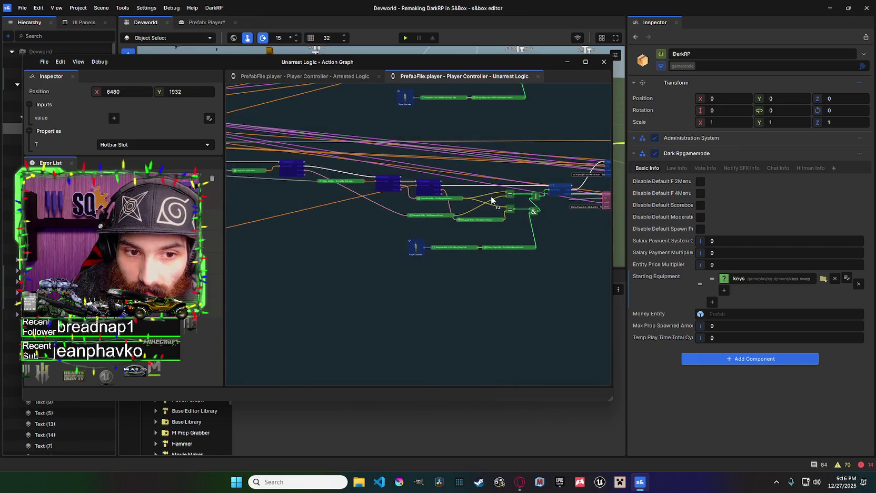
left_click_drag(522, 201, 316, 141)
left_click_drag(362, 157, 476, 121)
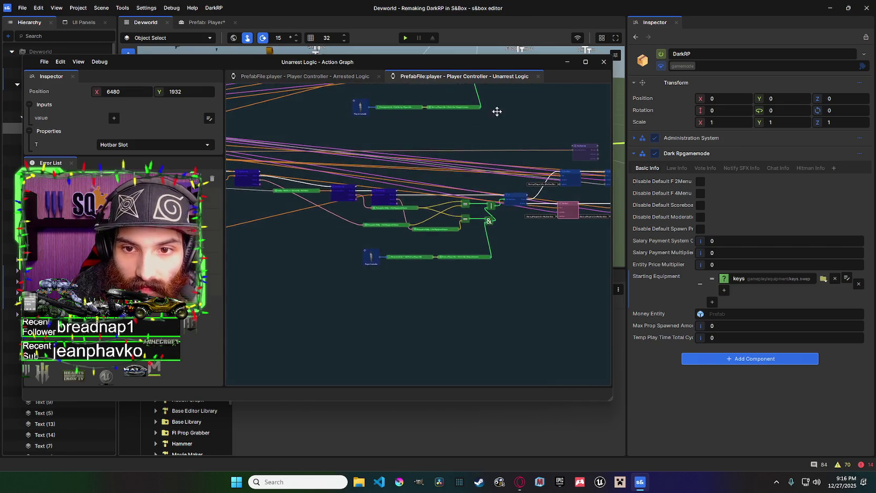
left_click(567, 61)
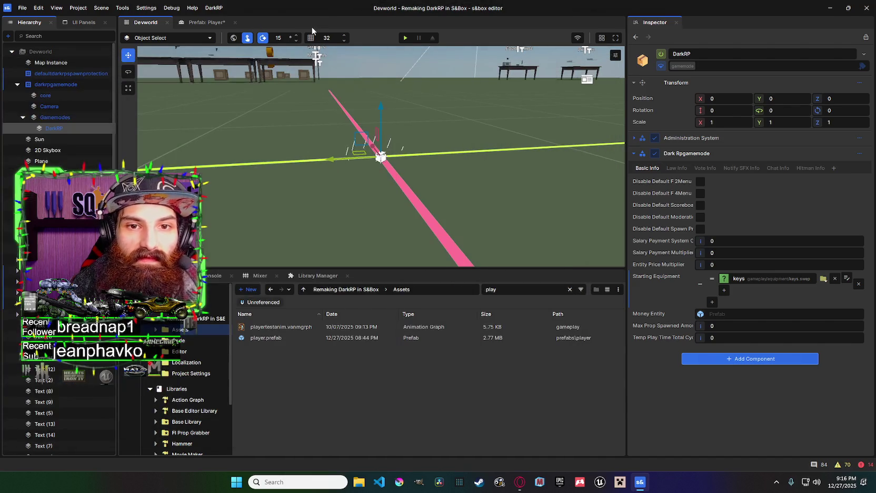
left_click(405, 38)
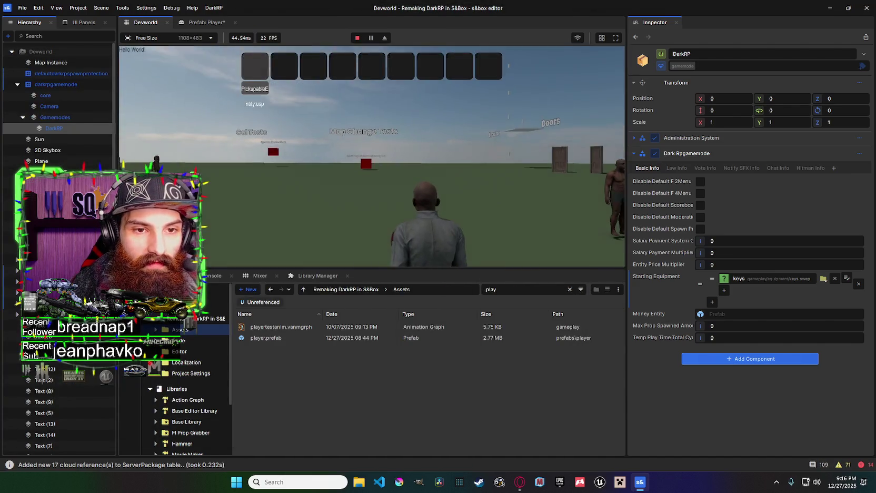
scroll(111, 98, "down", 10)
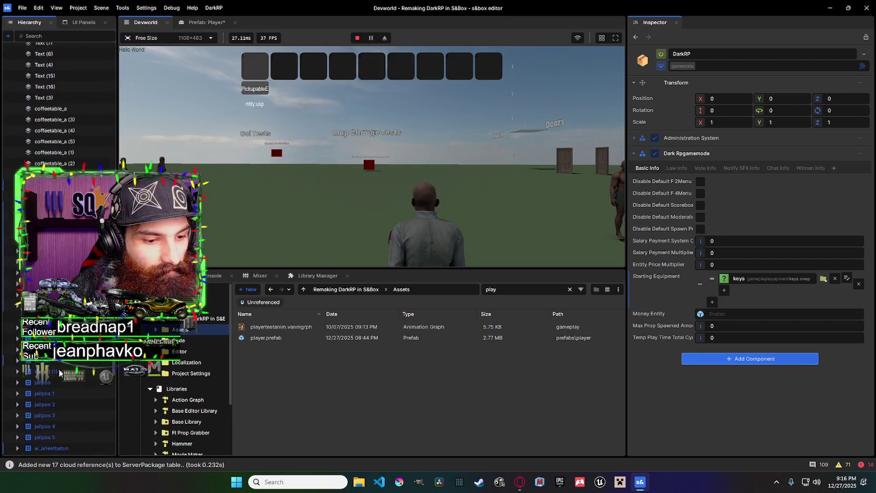
left_click(53, 409)
left_click(18, 409)
left_click(58, 420)
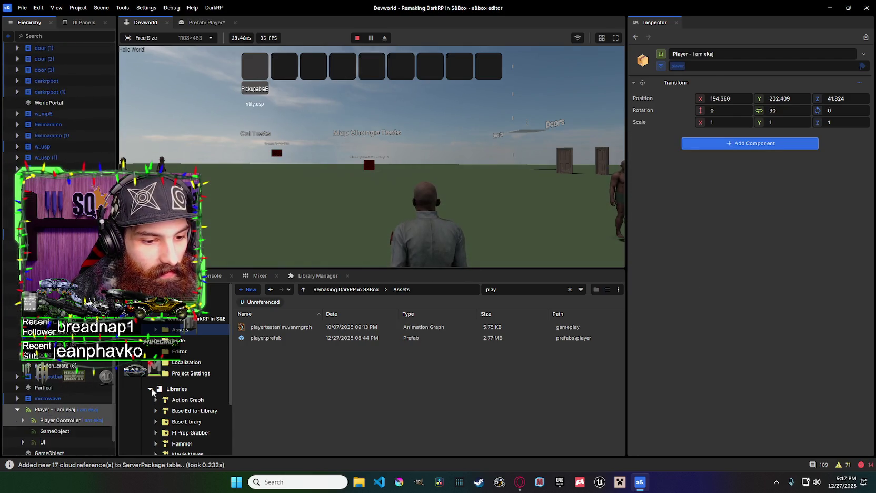
scroll(798, 162, "down", 10)
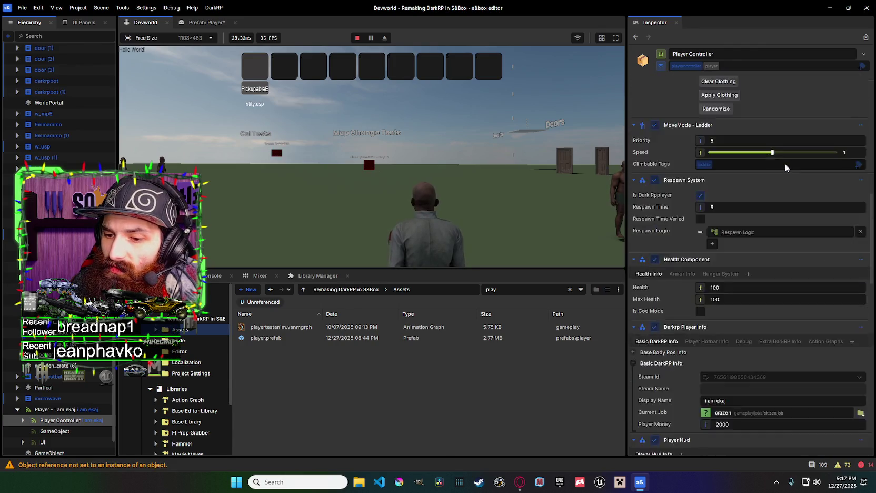
scroll(692, 140, "up", 10)
scroll(818, 165, "down", 15)
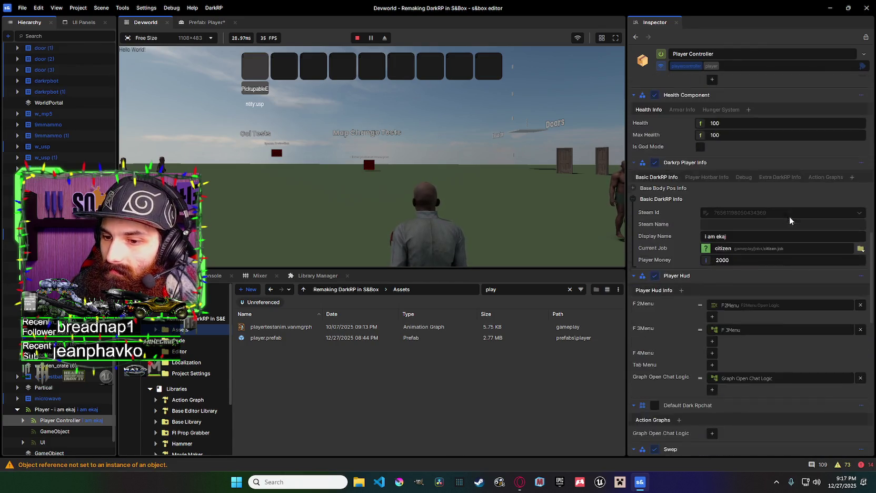
scroll(787, 208, "down", 10)
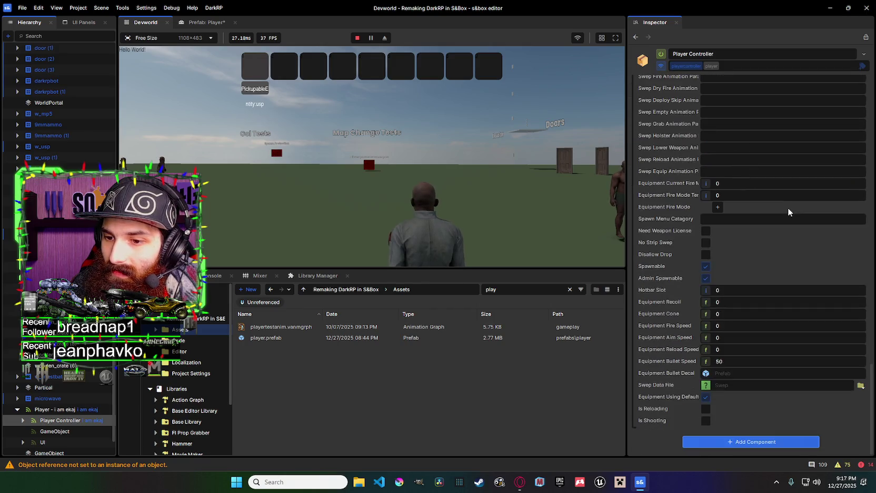
scroll(786, 211, "up", 10)
scroll(783, 213, "up", 5)
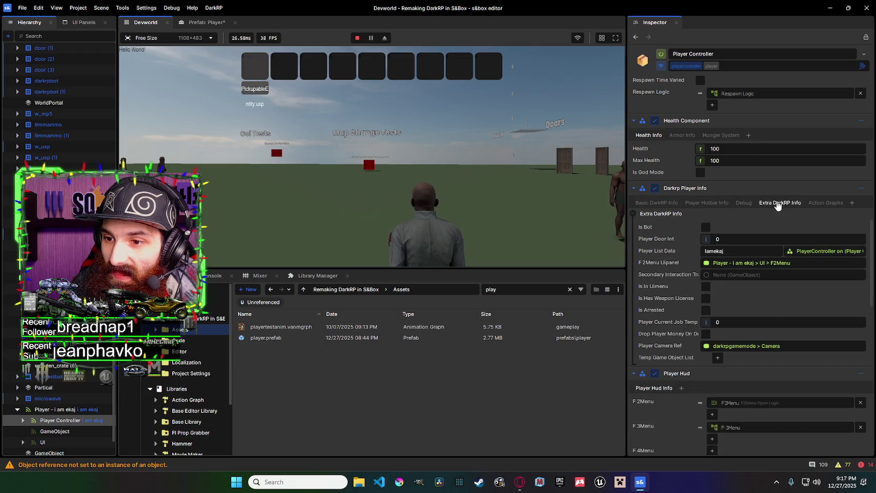
left_click(724, 207)
left_click(743, 204)
left_click(772, 204)
left_click(815, 203)
left_click(779, 205)
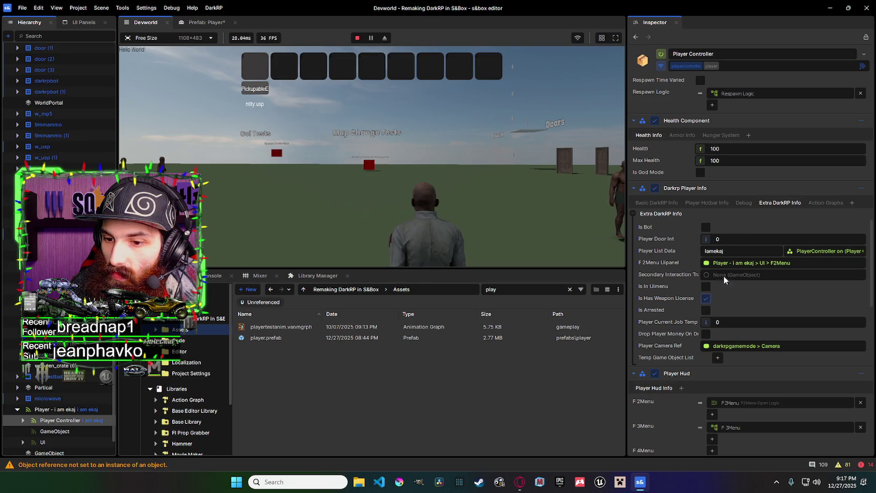
left_click(742, 203)
left_click(726, 204)
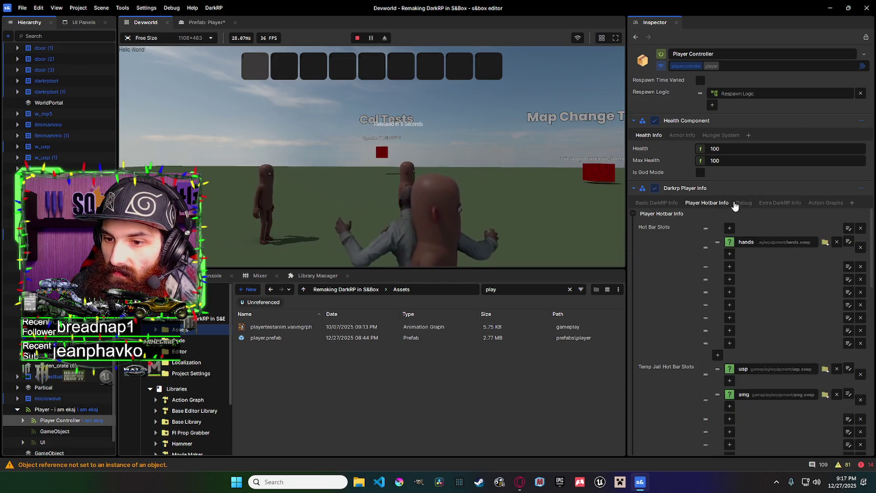
scroll(735, 205, "down", 3)
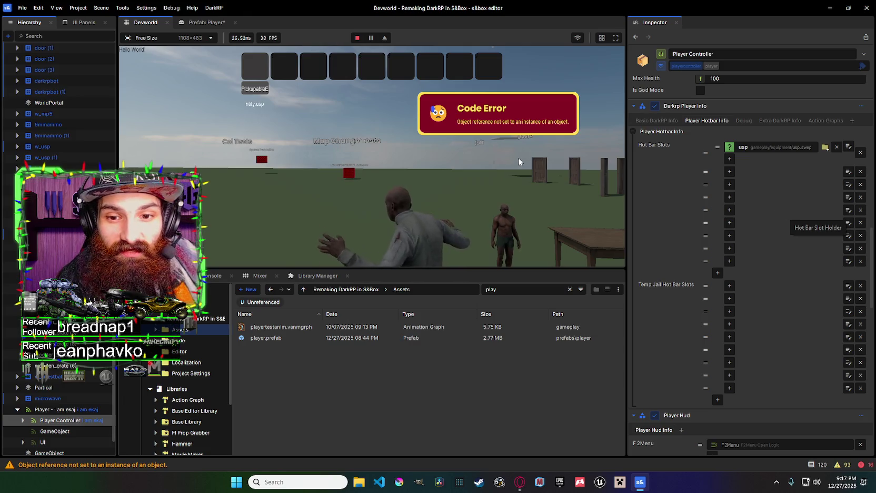
left_click(550, 174)
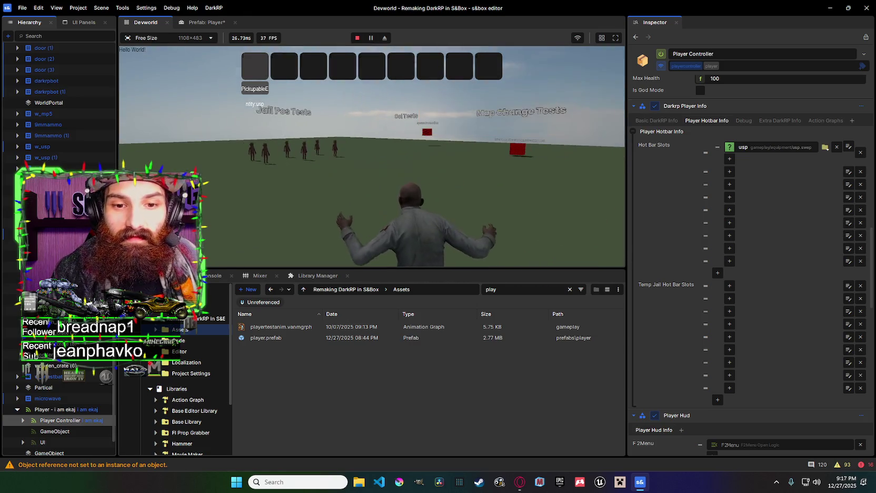
key("Escape")
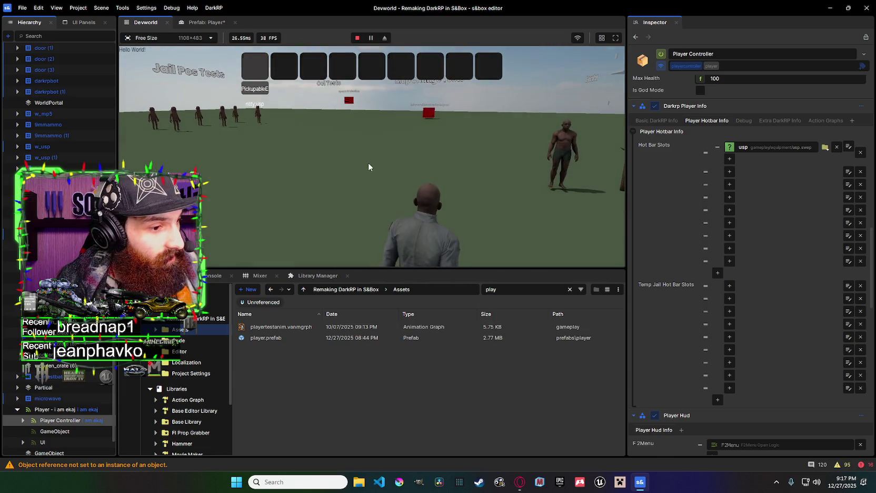
right_click(579, 158)
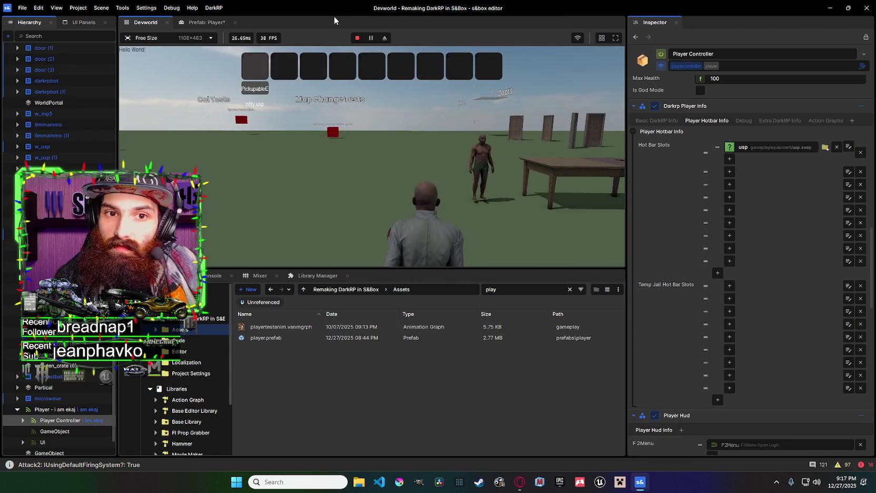
left_click(358, 38)
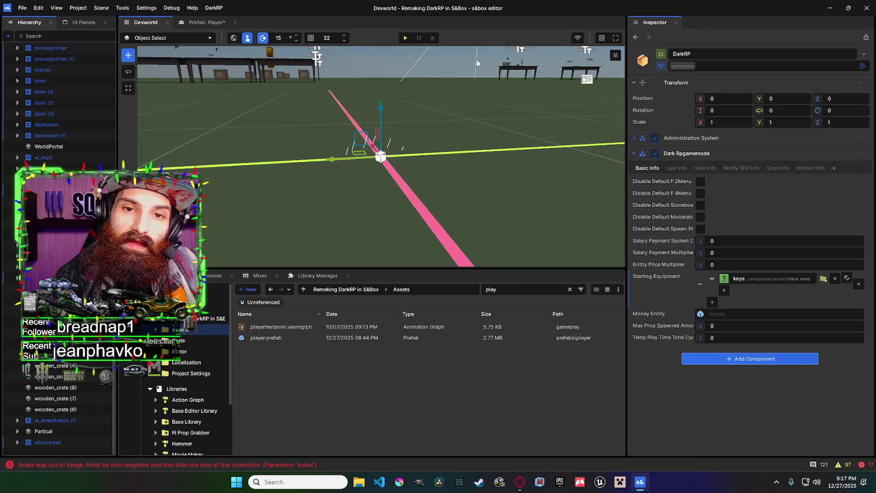
Add hands.swep as a new Starting Equipment entry beside keys, then start play mode.
left_click(724, 290)
left_click(756, 294)
type("h")
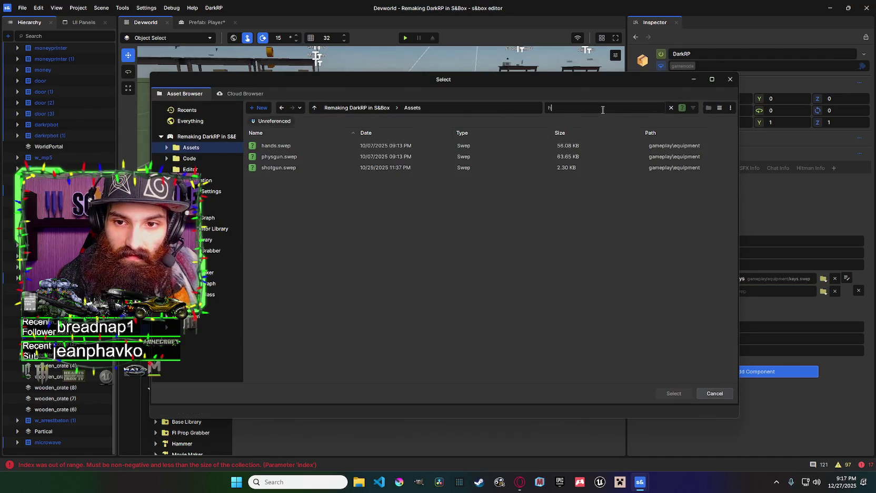
double_click(340, 146)
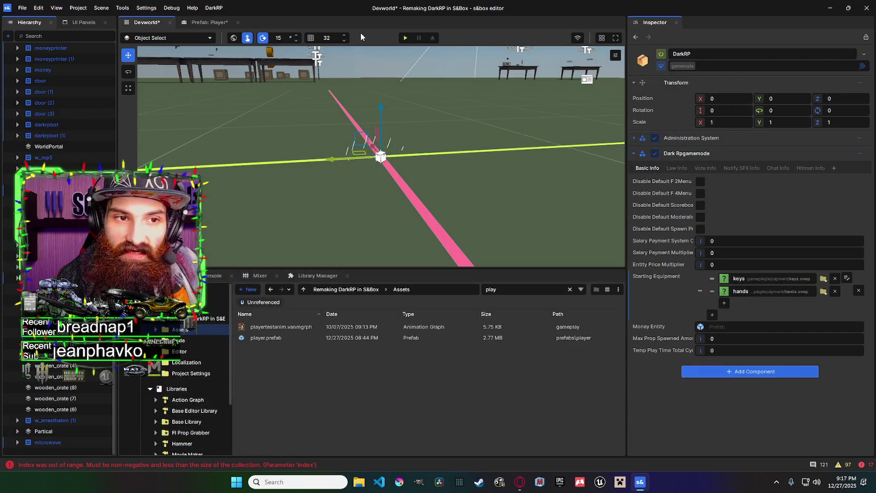
left_click(405, 37)
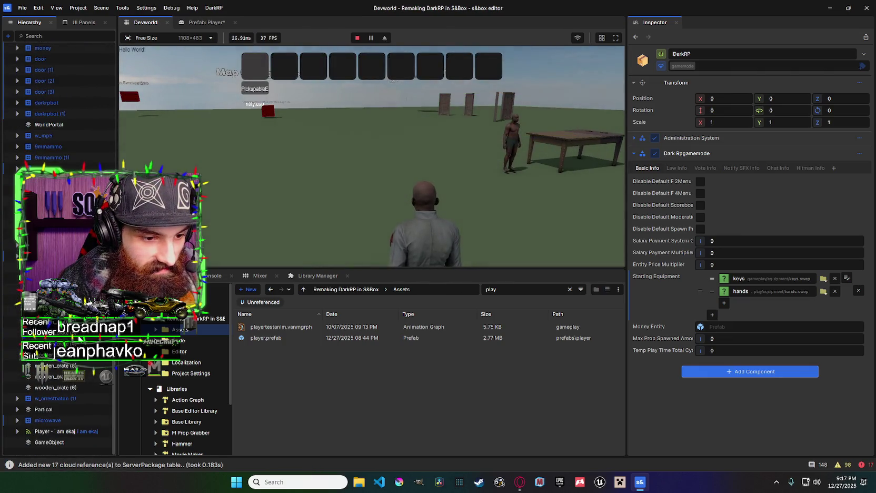
Select the player's Player Controller object in the scene hierarchy.
left_click(41, 432)
left_click(17, 431)
left_click(59, 442)
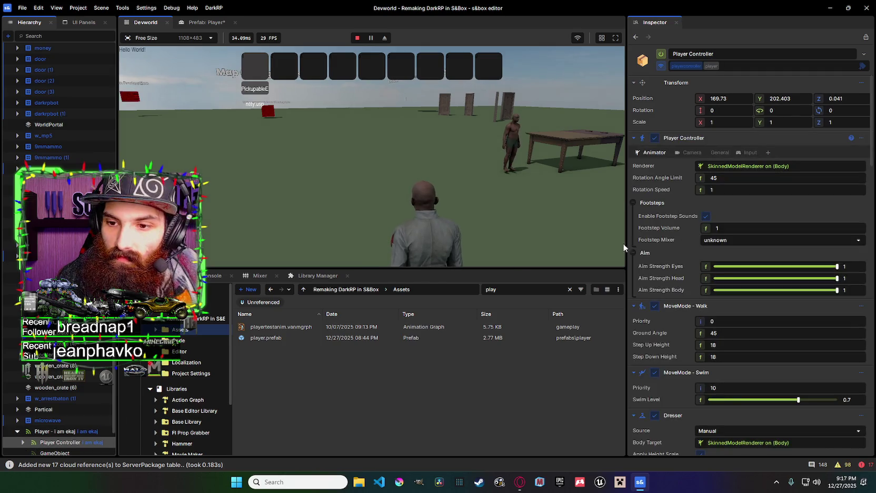
scroll(747, 182, "down", 5)
scroll(748, 183, "down", 10)
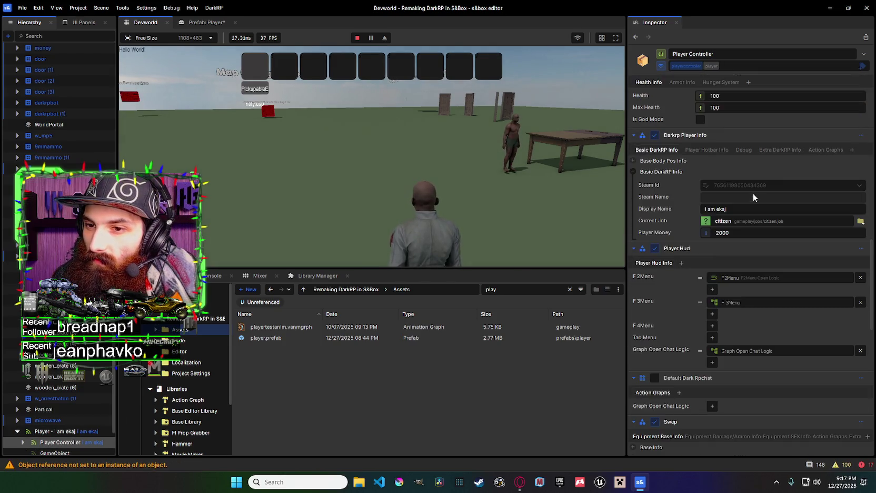
Arrest the player from the Debug tab, check the hotbar info, then stop play mode.
left_click(759, 150)
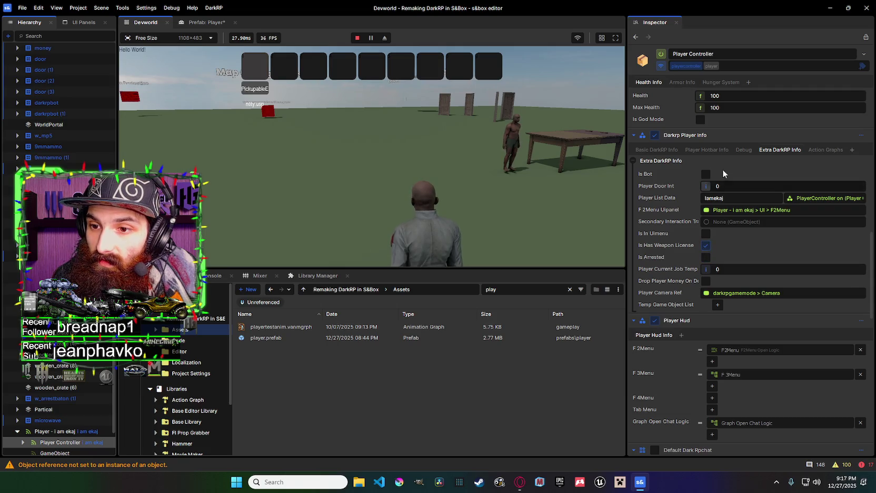
left_click(743, 150)
left_click(707, 150)
left_click(742, 150)
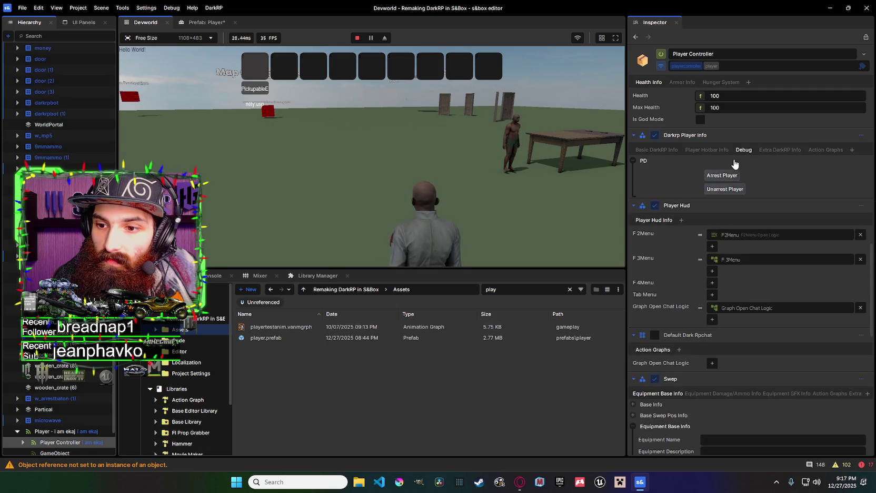
left_click(722, 175)
left_click(707, 150)
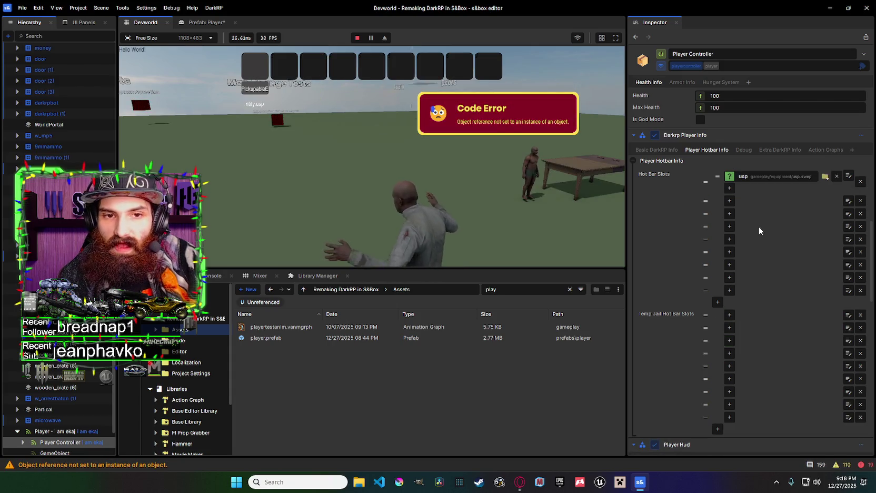
left_click(357, 38)
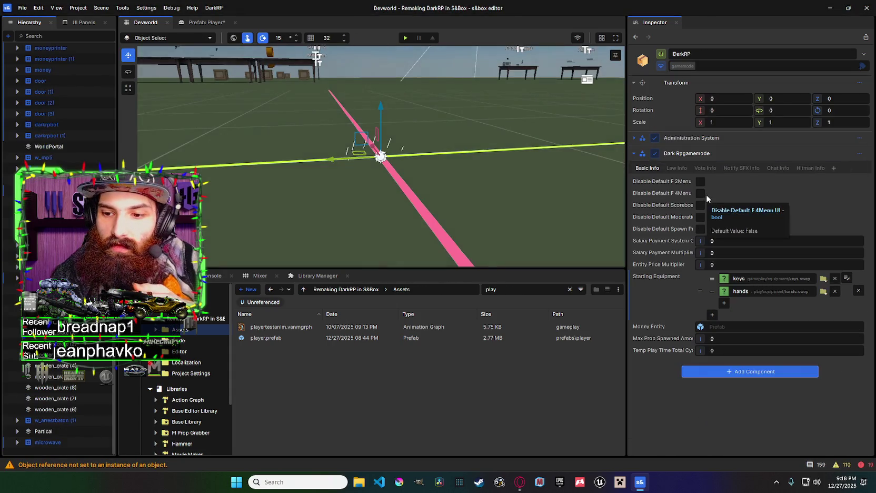
Remove hands from the scene's Starting Equipment list.
left_click(835, 291)
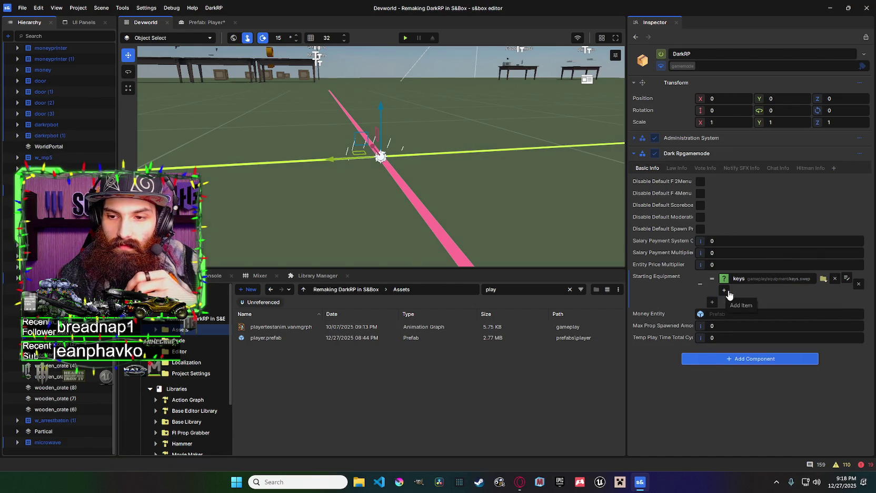
left_click(201, 24)
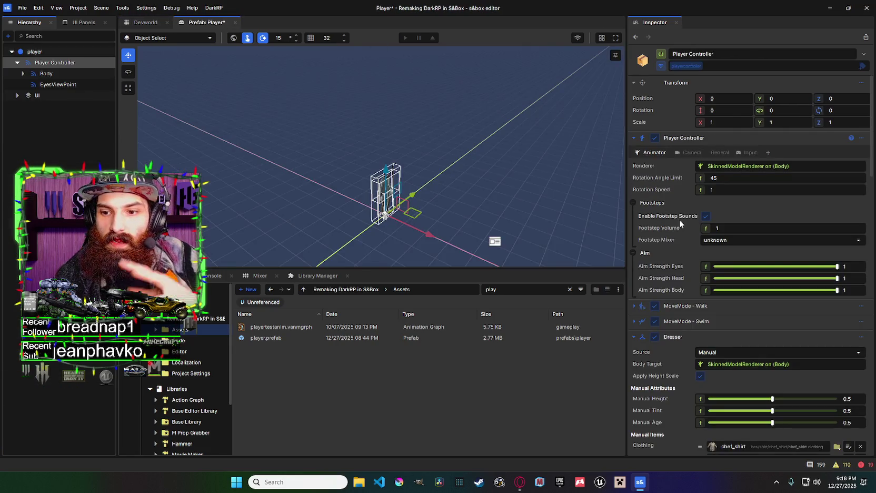
scroll(684, 237, "down", 10)
scroll(742, 270, "down", 3)
scroll(734, 222, "up", 3)
scroll(726, 268, "down", 8)
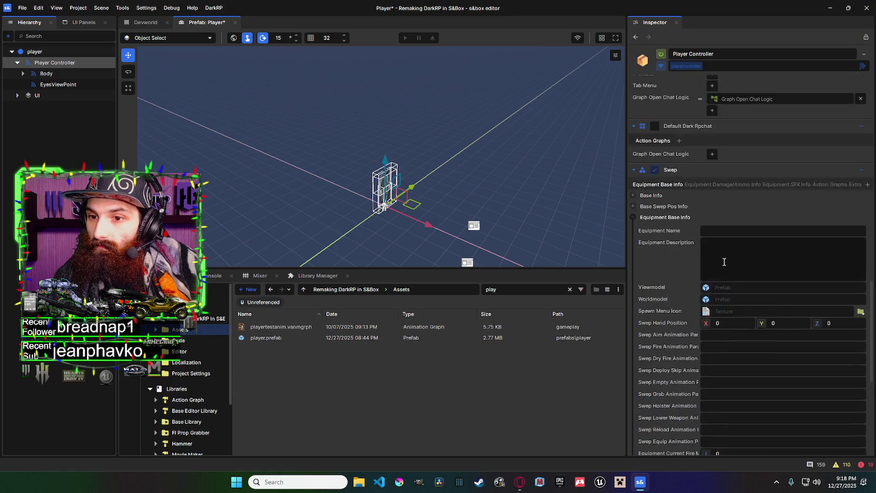
scroll(723, 259, "up", 4)
scroll(724, 260, "up", 10)
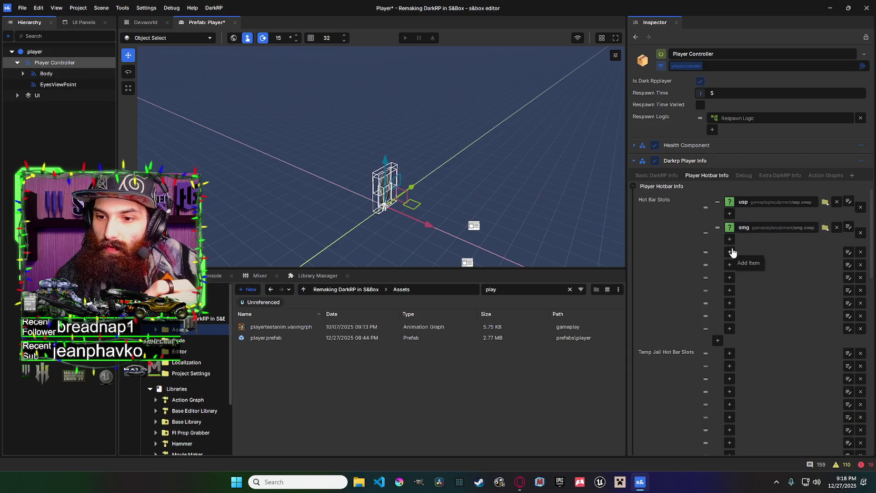
Add a third hot bar slot to the Player prefab holding hands.swep.
left_click(729, 252)
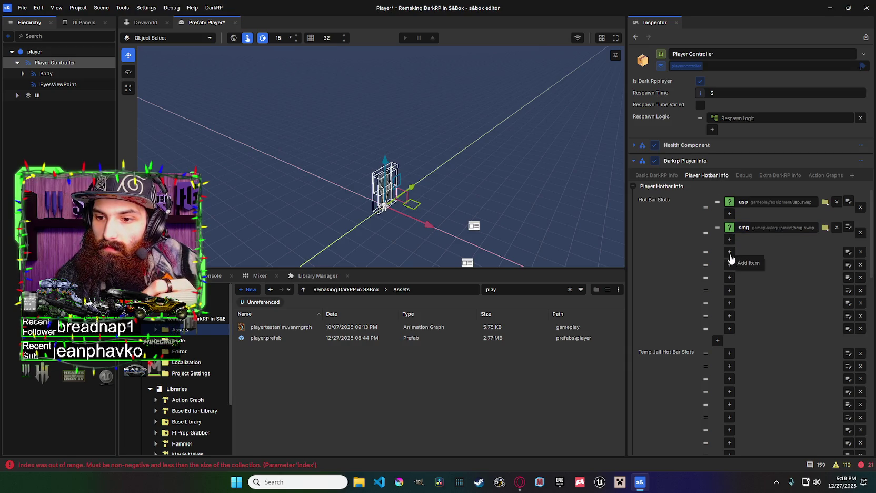
left_click(729, 253)
left_click(745, 255)
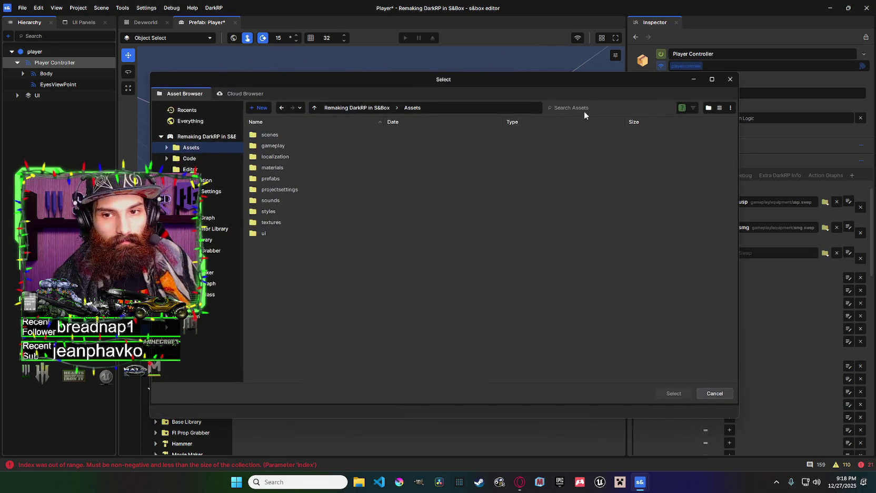
left_click(597, 106)
type(".")
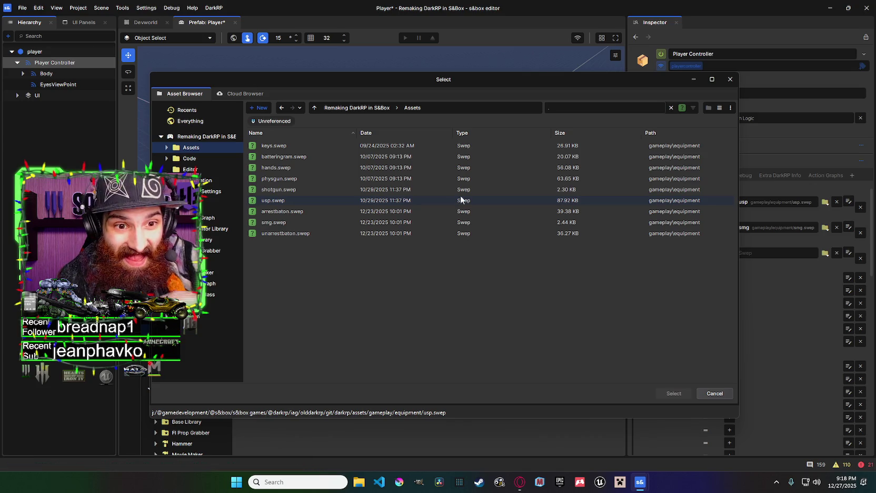
left_click(569, 168)
left_click(674, 393)
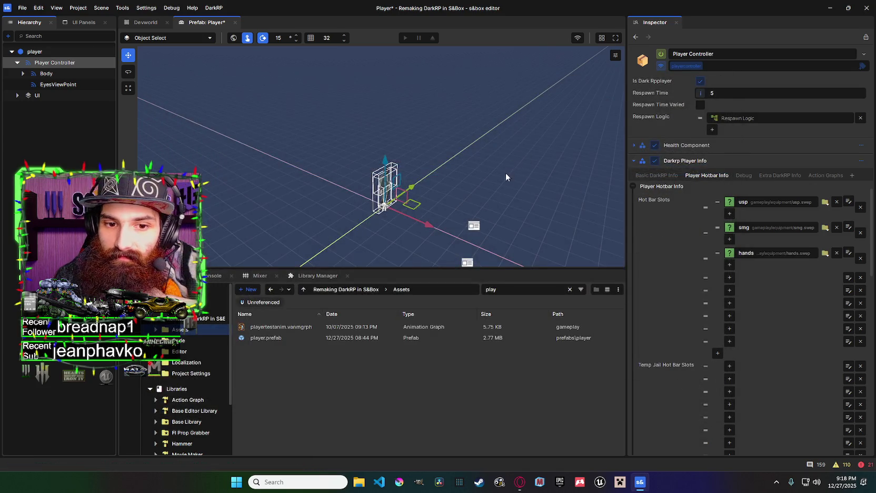
Save the Player prefab and start a play test in the Devworld scene.
key("ctrl+s")
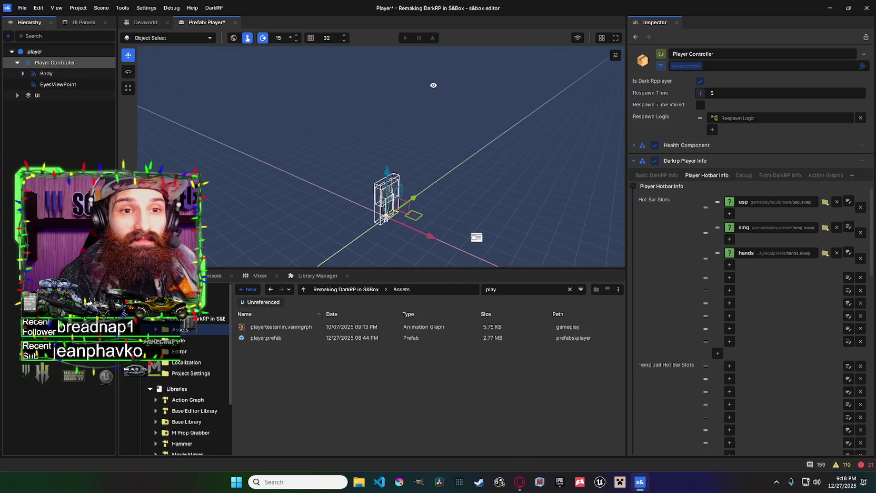
left_click(141, 22)
left_click(405, 38)
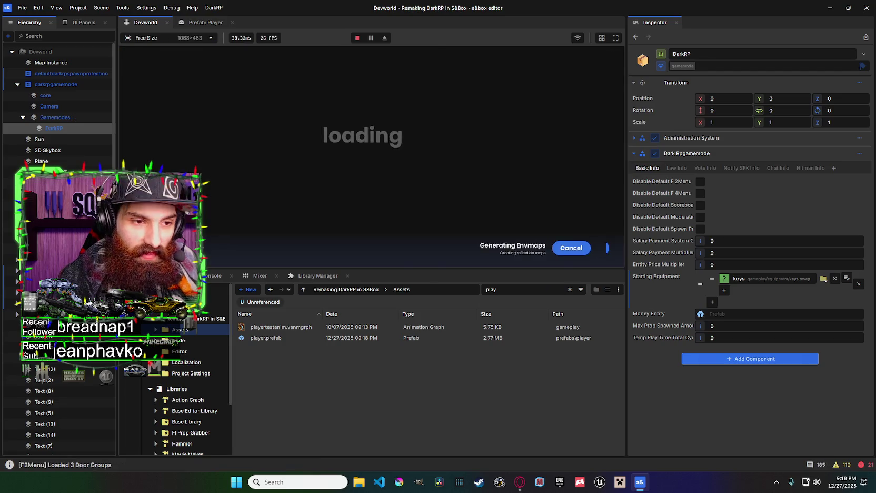
scroll(112, 70, "down", 5)
scroll(113, 68, "down", 10)
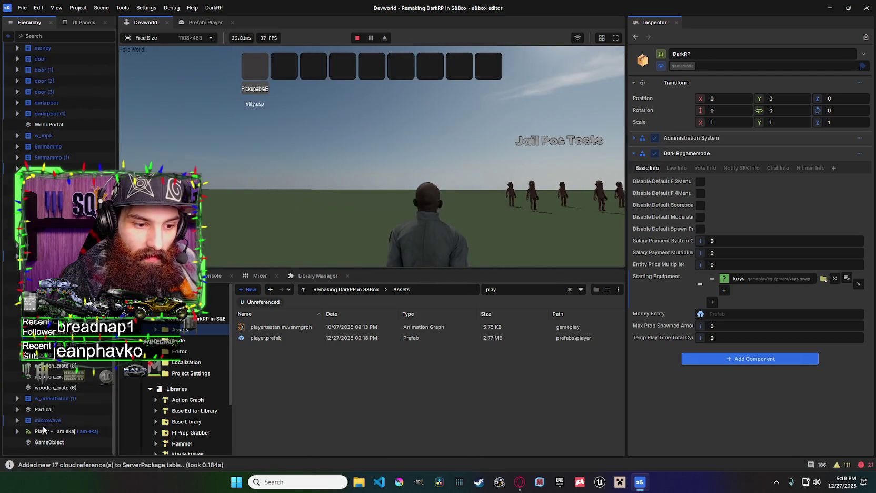
Inspect the running player's Player Controller, then stop the game.
left_click(44, 431)
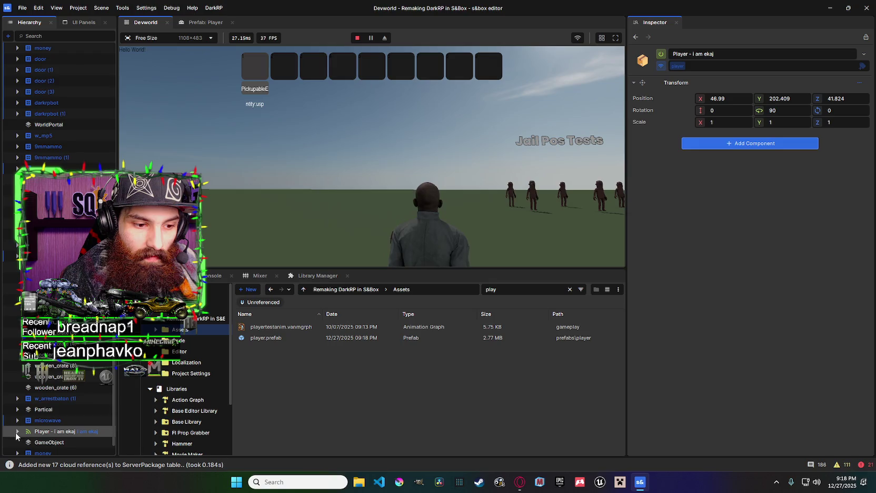
left_click(17, 431)
left_click(60, 442)
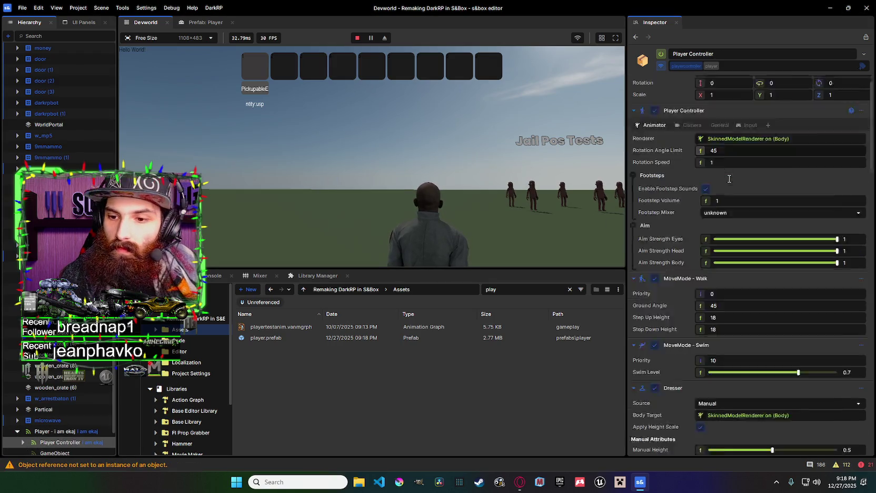
scroll(754, 212, "down", 5)
scroll(753, 214, "down", 15)
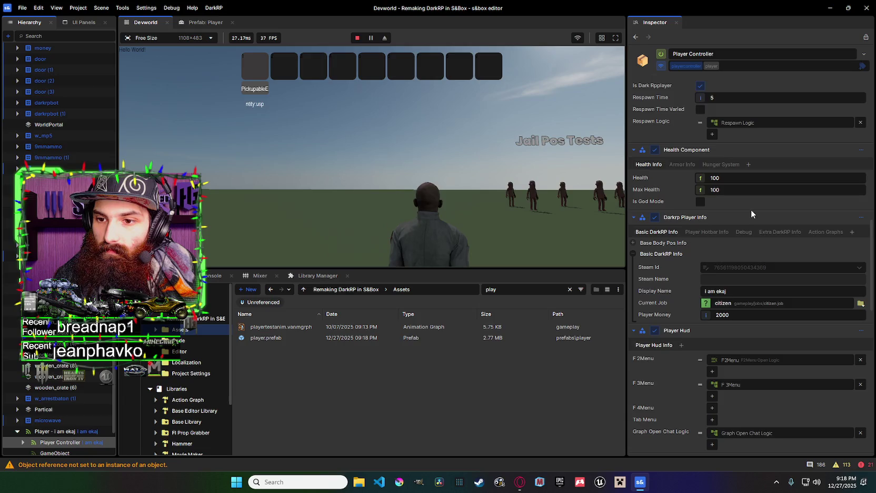
left_click(357, 37)
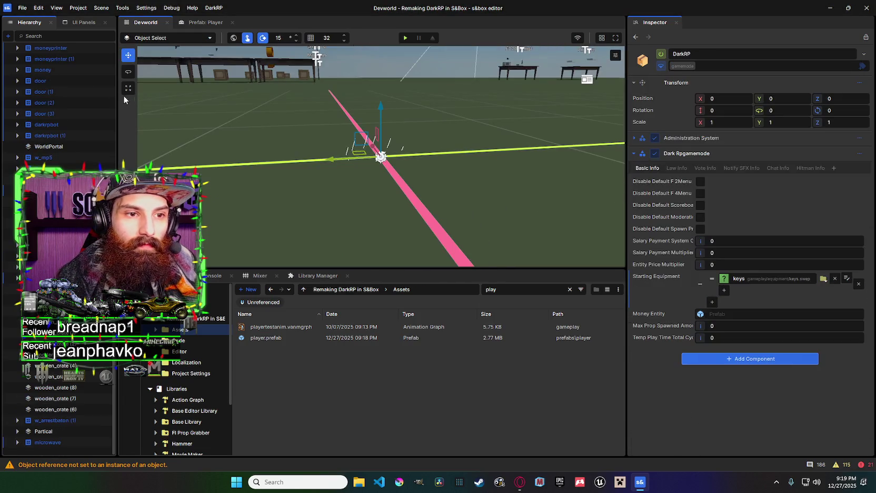
Add hands.swep back to the DarkRP Starting Equipment under keys and save the Devworld scene.
scroll(97, 100, "up", 5)
scroll(95, 99, "up", 10)
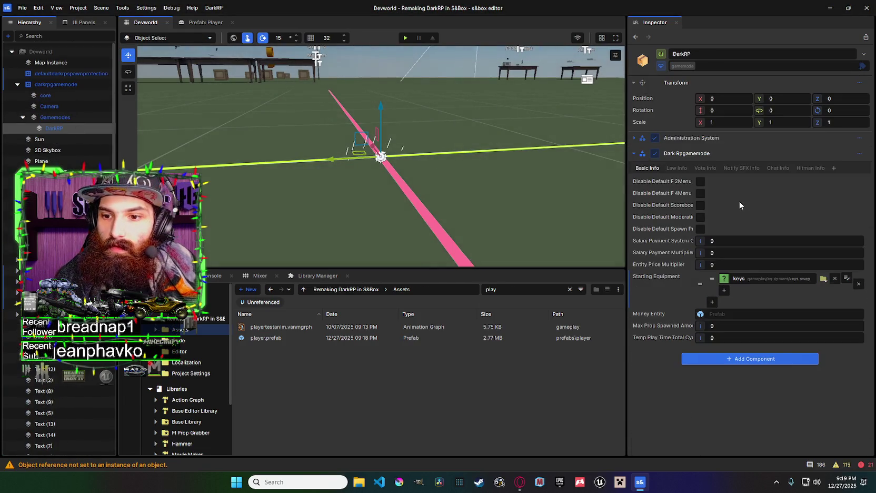
left_click(724, 290)
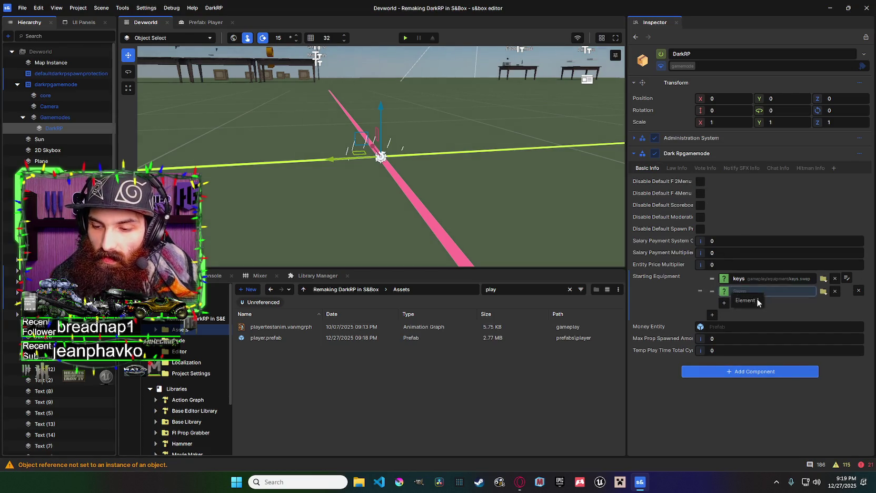
left_click(760, 295)
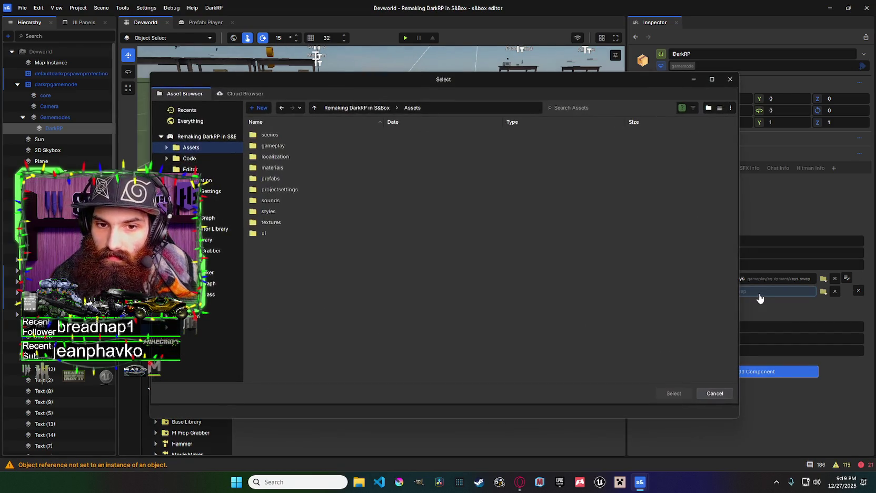
left_click(607, 108)
type("ha")
left_click(481, 147)
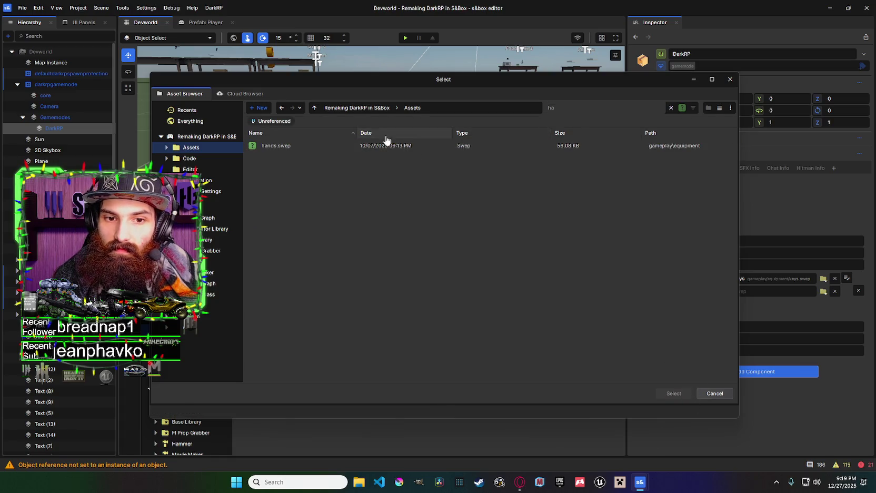
left_click(390, 145)
left_click(674, 394)
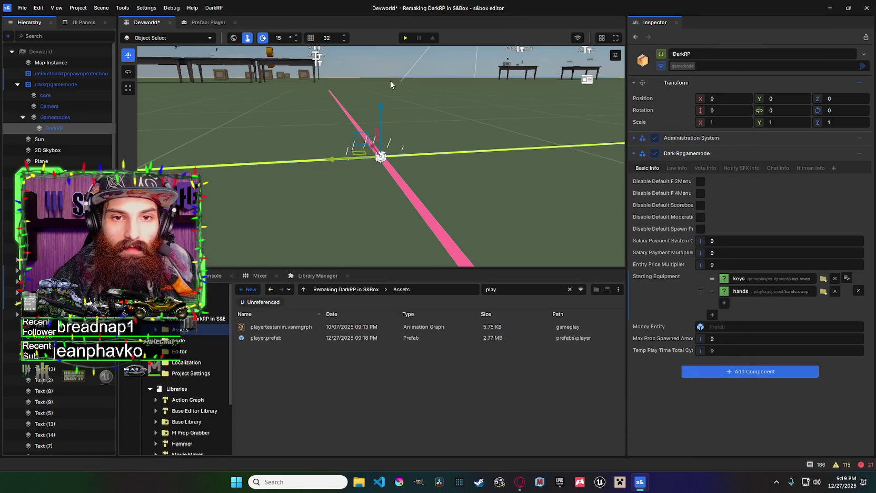
key("ctrl+s")
Start play mode and select the player's Player Controller.
left_click(405, 38)
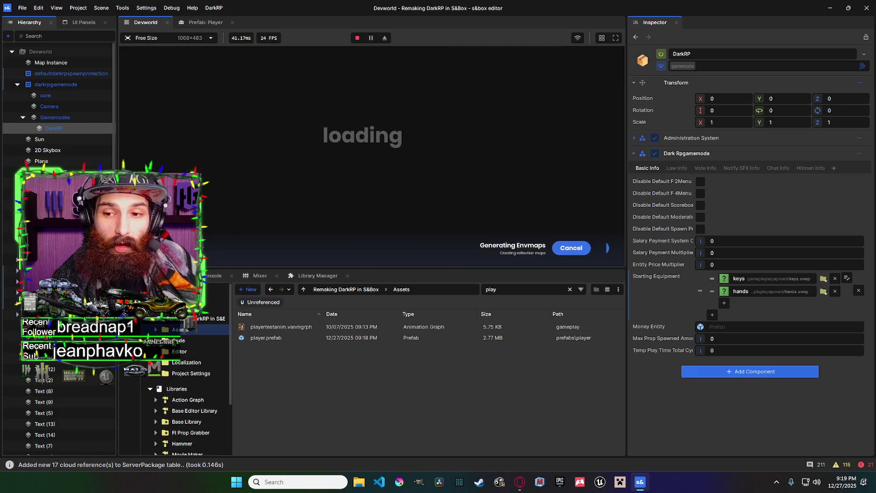
scroll(58, 436, "down", 10)
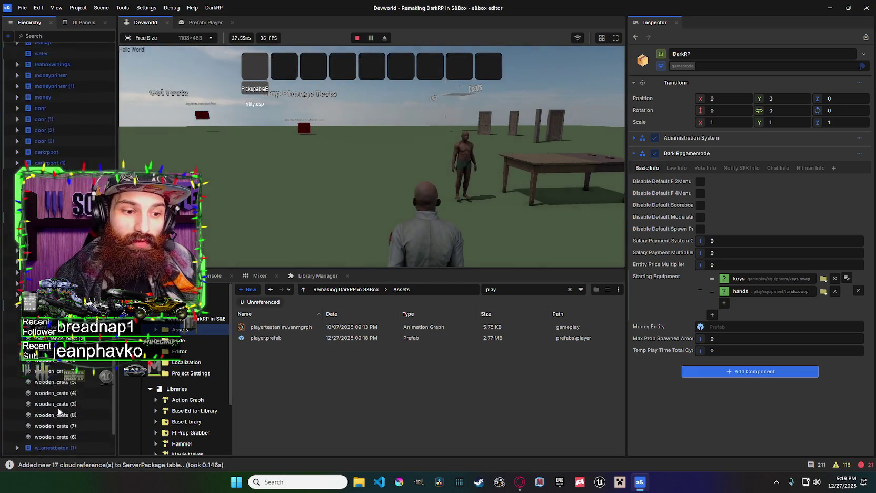
left_click(59, 442)
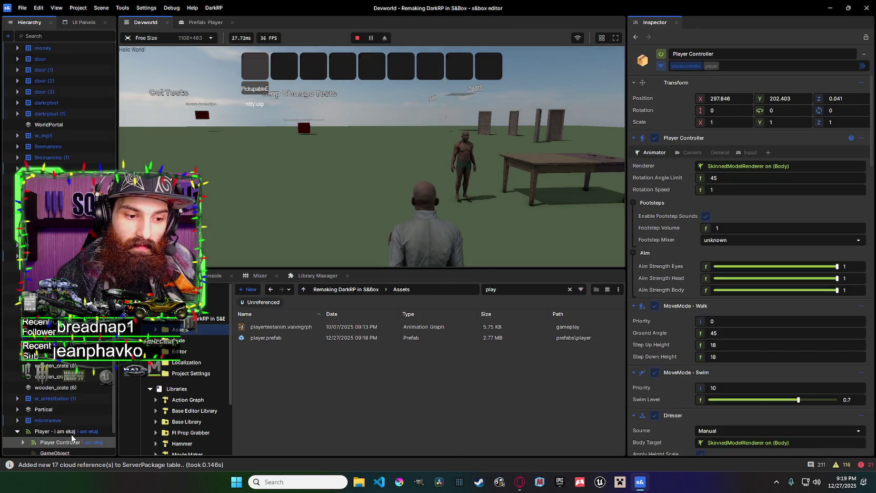
scroll(723, 279, "down", 10)
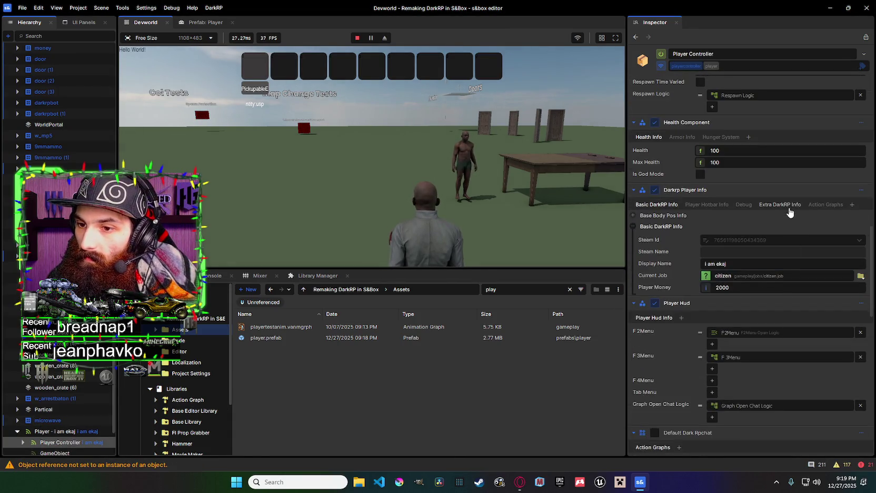
Review the DarkRP and hotbar info, arrest the player via Debug, and recheck the hotbar.
left_click(781, 205)
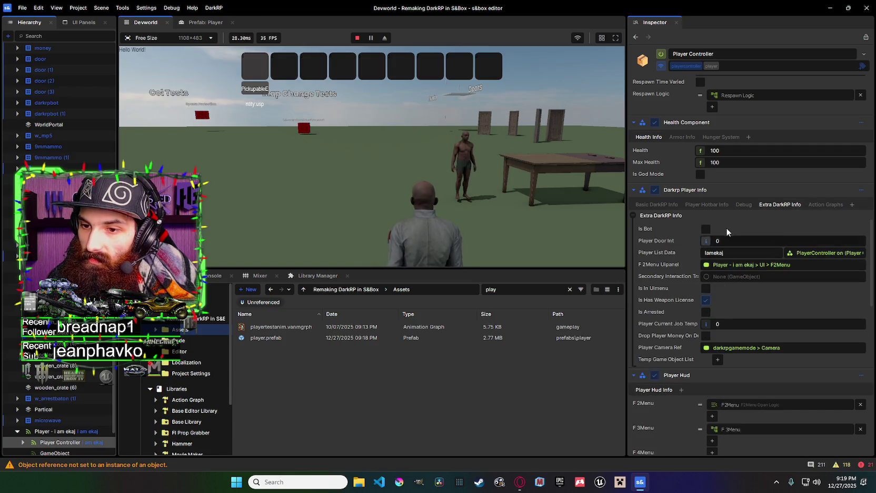
left_click(706, 204)
left_click(657, 204)
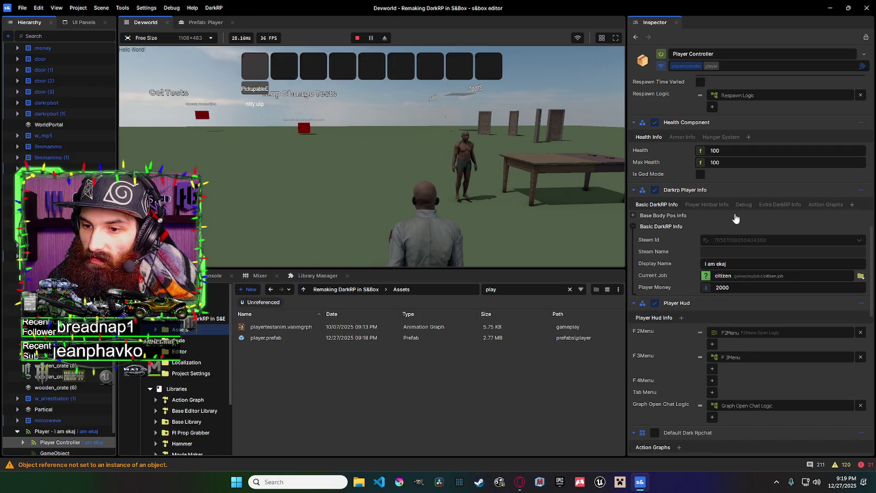
left_click(743, 204)
left_click(723, 230)
left_click(706, 204)
scroll(790, 292, "down", 3)
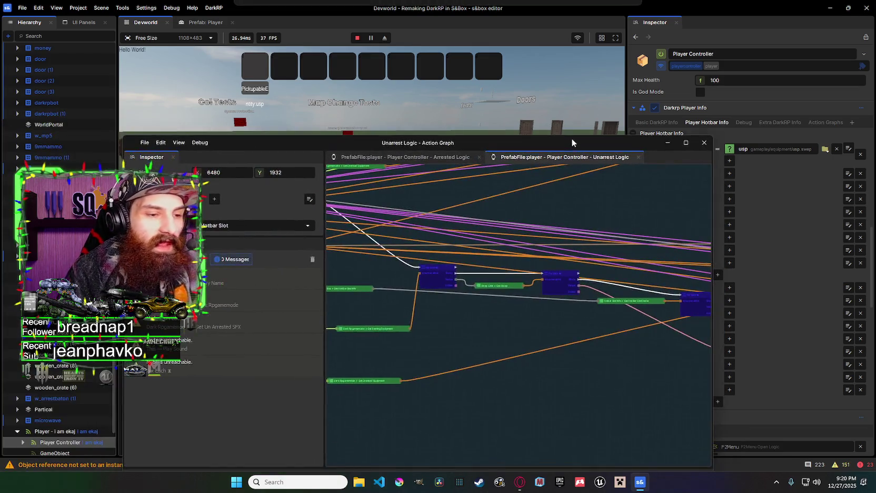
Position the Unarrest Logic graph window and review the Get Starting Equipment and hotbar loop nodes.
left_click_drag(572, 142, 574, 88)
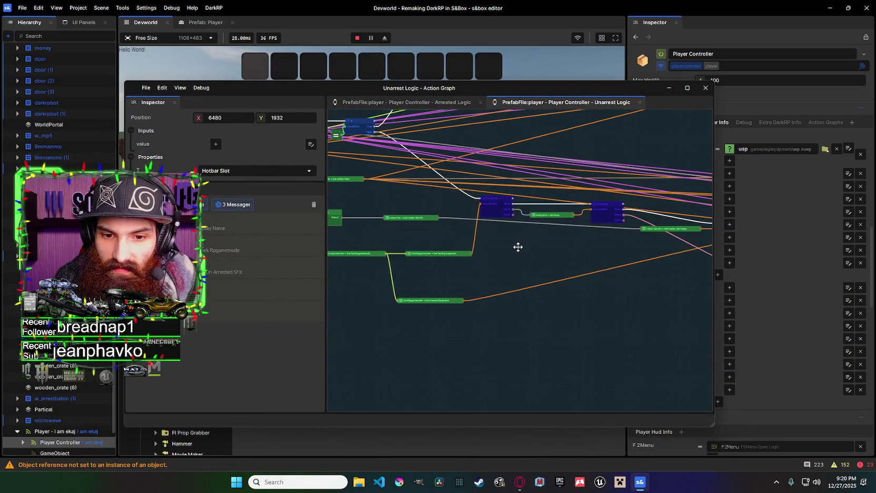
left_click_drag(456, 283, 390, 276)
left_click(392, 247)
mouse_move(455, 233)
left_mouse_down()
mouse_move(473, 217)
mouse_move(338, 216)
mouse_move(693, 219)
mouse_move(567, 211)
mouse_move(607, 207)
mouse_move(600, 207)
left_mouse_up()
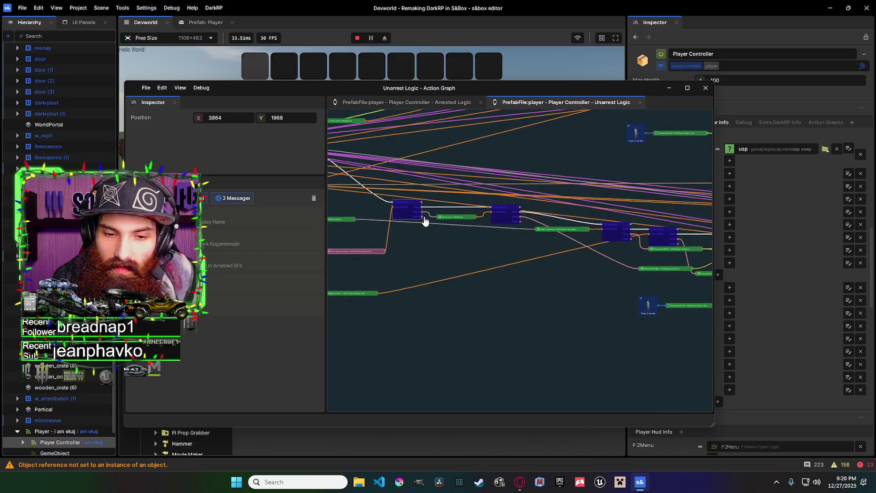
scroll(453, 195, "down", 3)
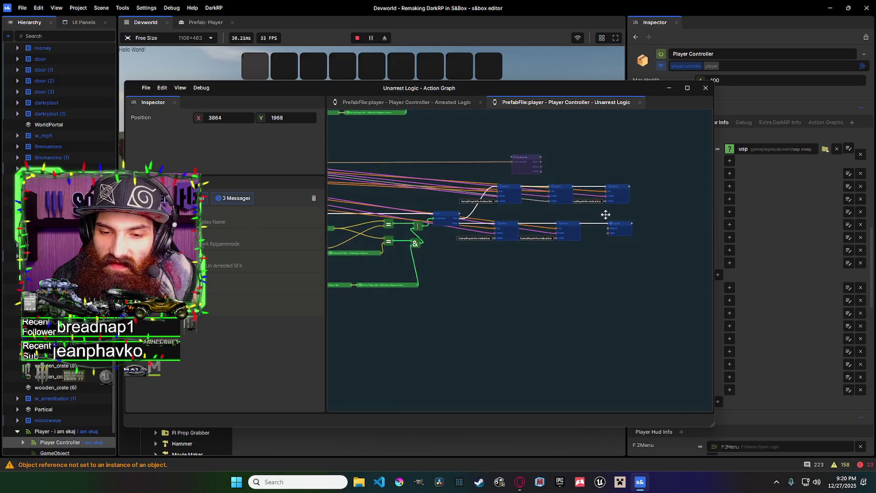
scroll(606, 215, "up", 3)
mouse_move(622, 220)
left_mouse_down()
mouse_move(559, 180)
mouse_move(477, 186)
mouse_move(645, 254)
mouse_move(547, 213)
left_mouse_up()
mouse_move(545, 263)
left_mouse_down()
mouse_move(605, 254)
mouse_move(563, 243)
left_mouse_up()
scroll(537, 213, "up", 1)
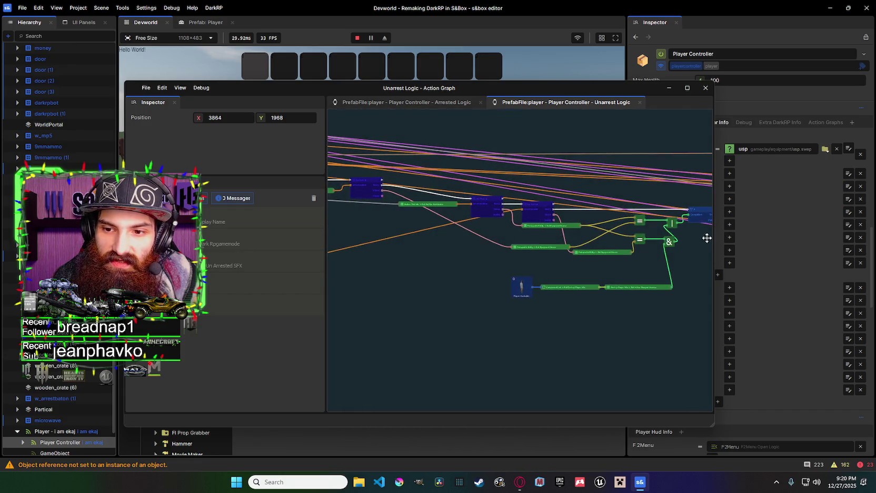
Pan across the graph to the If branch, green logic nodes and Player Controller comparisons.
left_click_drag(480, 212, 425, 214)
scroll(425, 214, "up", 1)
scroll(627, 202, "down", 1)
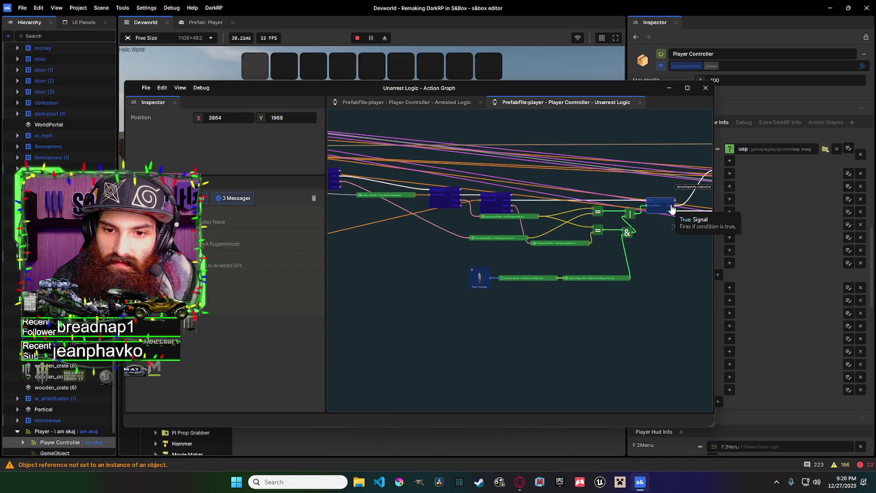
left_click_drag(448, 208, 569, 203)
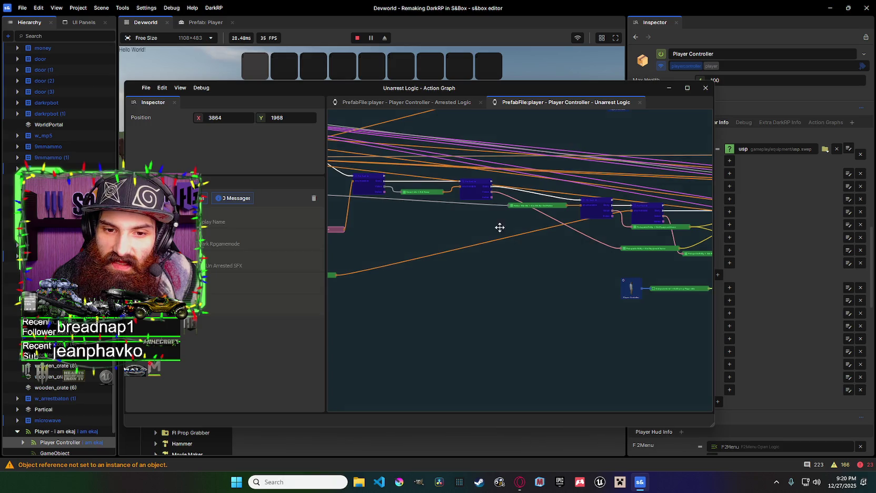
left_click_drag(469, 229, 606, 229)
left_click_drag(552, 217, 447, 224)
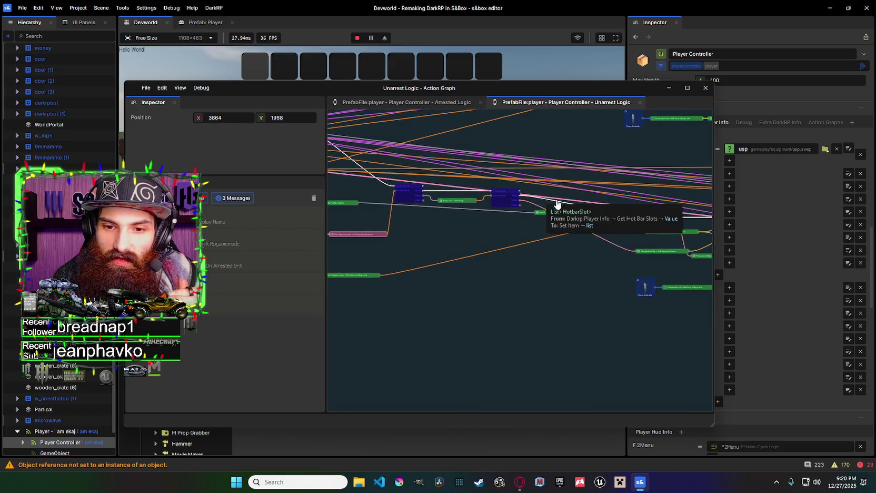
left_click_drag(557, 204, 462, 188)
left_click_drag(600, 184, 504, 186)
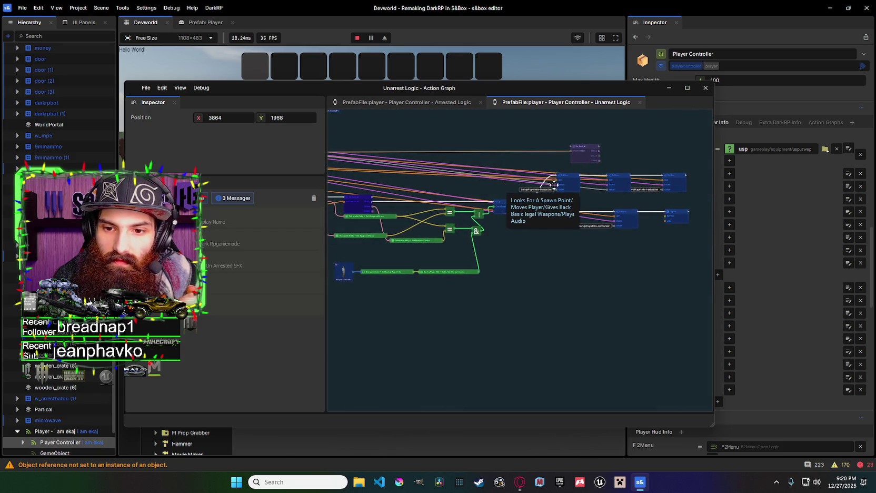
scroll(651, 187, "up", 3)
mouse_move(563, 202)
left_mouse_down()
mouse_move(655, 205)
mouse_move(569, 184)
mouse_move(591, 219)
left_mouse_up()
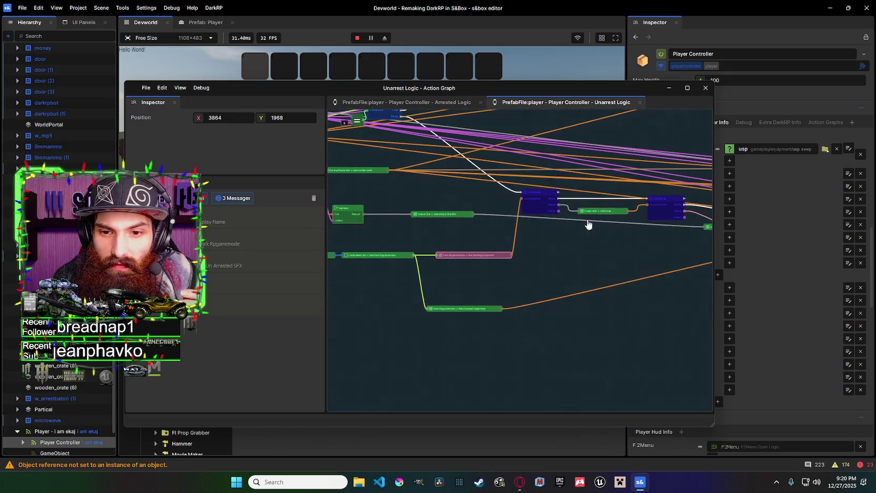
mouse_move(549, 285)
left_mouse_down()
mouse_move(575, 215)
mouse_move(493, 211)
mouse_move(497, 172)
mouse_move(489, 175)
mouse_move(655, 189)
mouse_move(571, 172)
mouse_move(673, 244)
mouse_move(555, 183)
mouse_move(526, 231)
left_mouse_up()
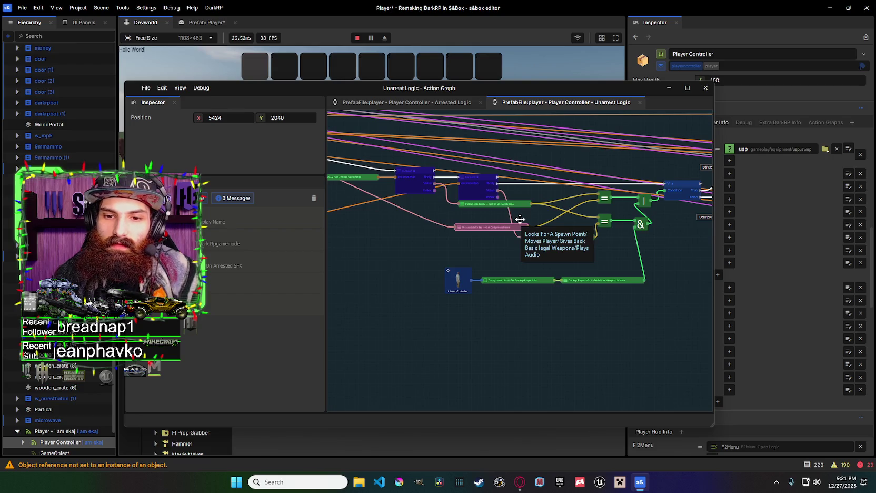
Review the comparison, Get Item, Hotbar Slot and For Each loop nodes in the graph.
mouse_move(479, 198)
left_mouse_down()
mouse_move(777, 204)
mouse_move(654, 205)
mouse_move(579, 363)
mouse_move(557, 283)
left_mouse_up()
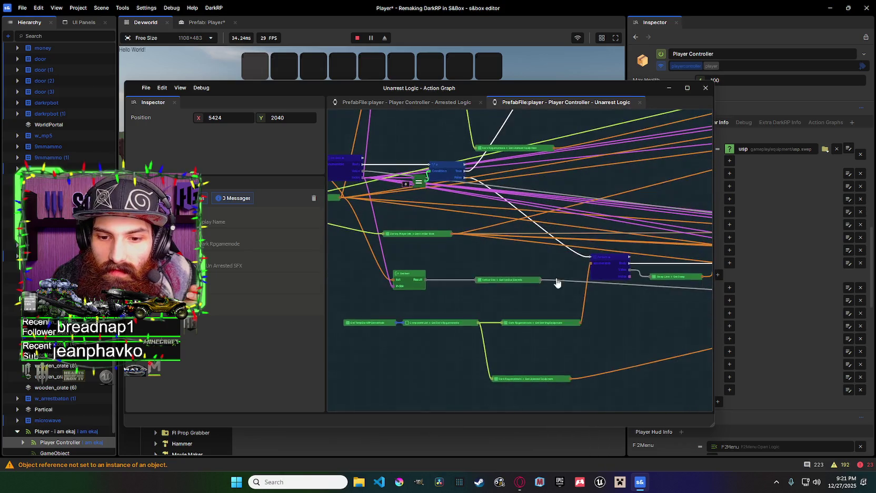
left_click_drag(655, 303, 441, 252)
left_click_drag(591, 269, 504, 264)
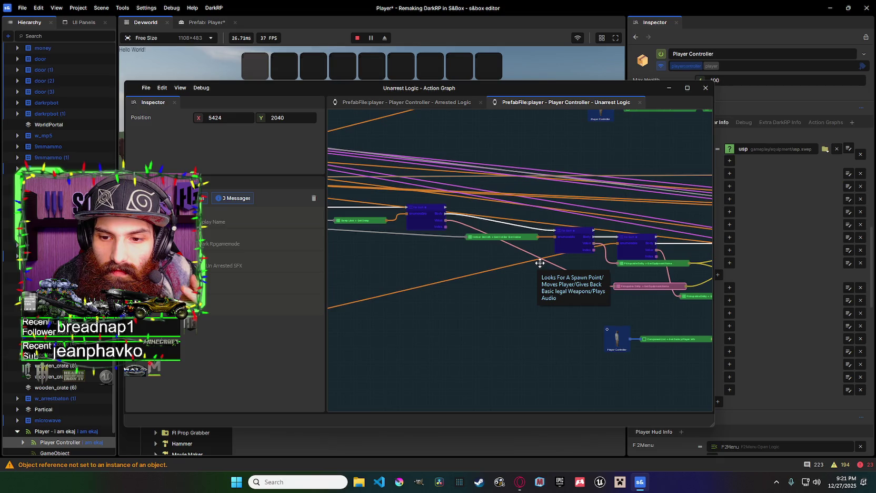
mouse_move(523, 266)
left_mouse_down()
mouse_move(365, 248)
mouse_move(591, 246)
left_mouse_up()
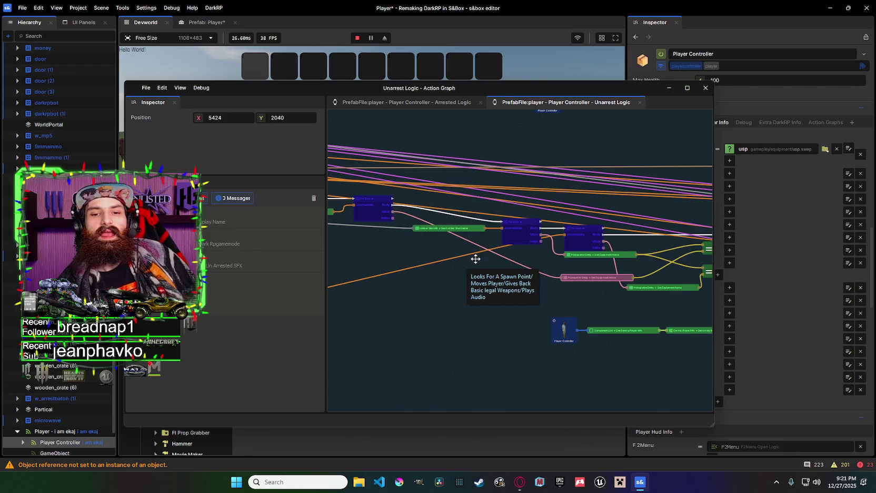
scroll(486, 242, "up", 3)
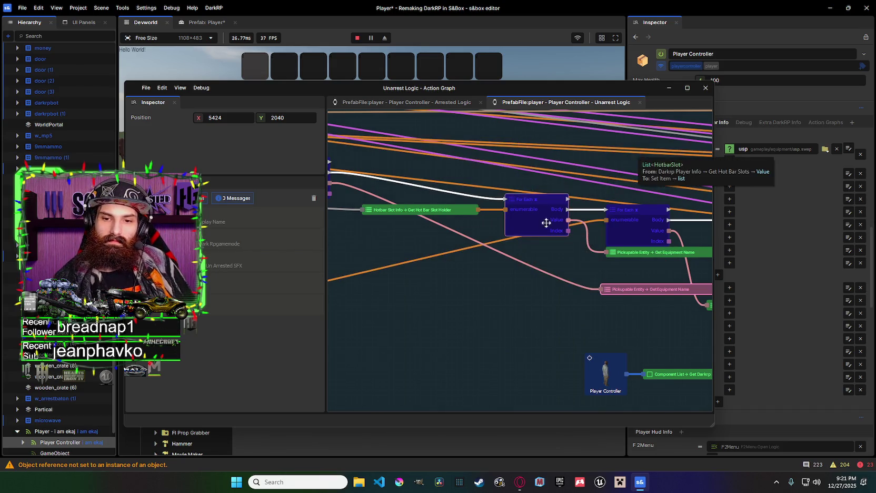
scroll(456, 241, "down", 2)
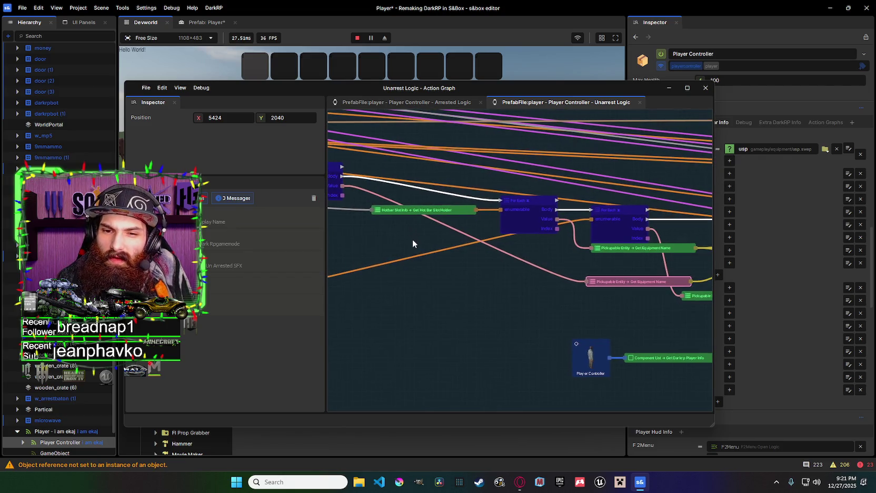
mouse_move(498, 235)
left_mouse_down()
mouse_move(495, 209)
mouse_move(591, 230)
mouse_move(503, 204)
mouse_move(707, 225)
mouse_move(665, 242)
mouse_move(517, 216)
left_mouse_up()
scroll(532, 219, "down", 2)
left_click_drag(622, 226, 569, 230)
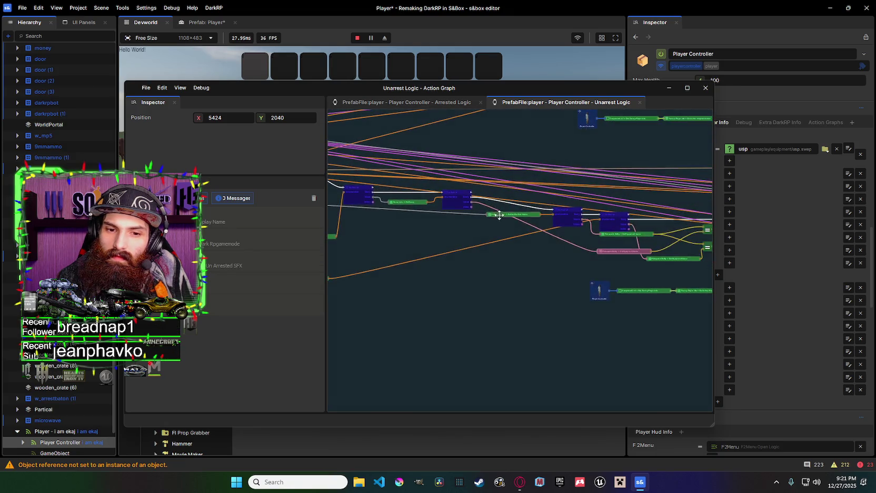
scroll(570, 230, "up", 2)
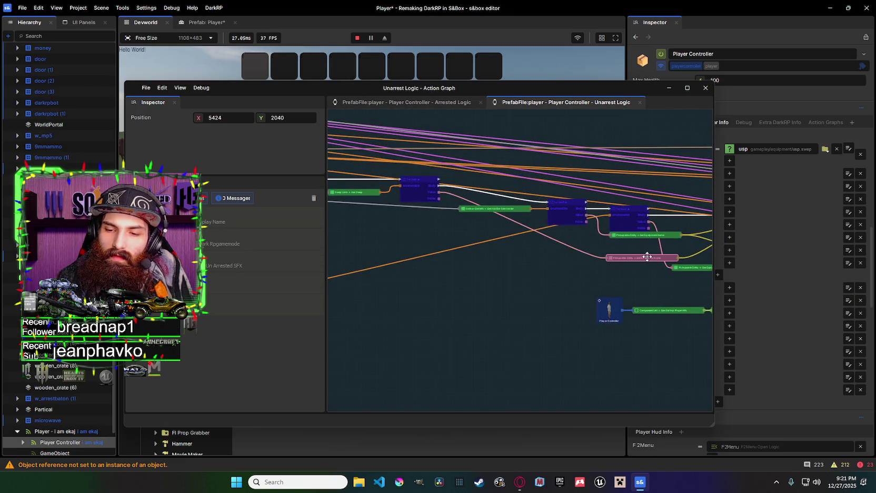
Inspect the Swap Lists and Hotbar Slot Info nodes, then centre the = and & comparison nodes.
mouse_move(613, 257)
left_mouse_down()
mouse_move(560, 250)
mouse_move(605, 230)
mouse_move(422, 224)
mouse_move(414, 262)
mouse_move(494, 240)
mouse_move(447, 202)
left_mouse_up()
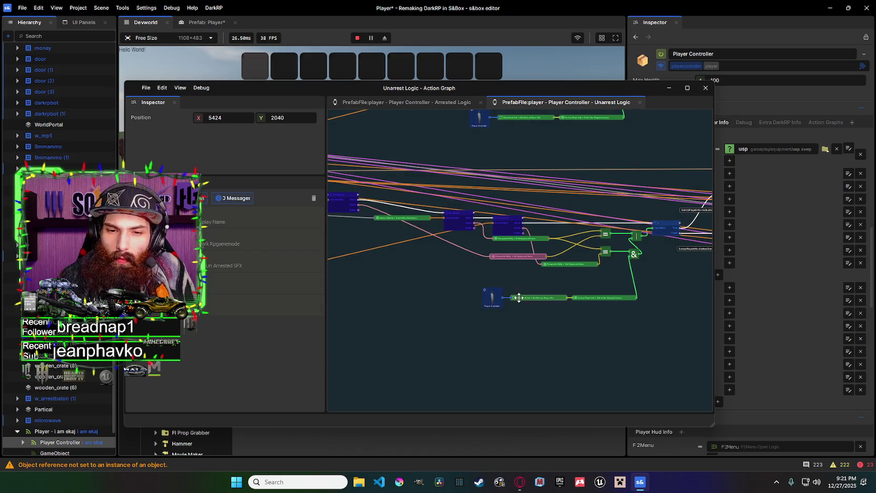
left_click_drag(473, 267, 603, 276)
scroll(528, 234, "up", 1)
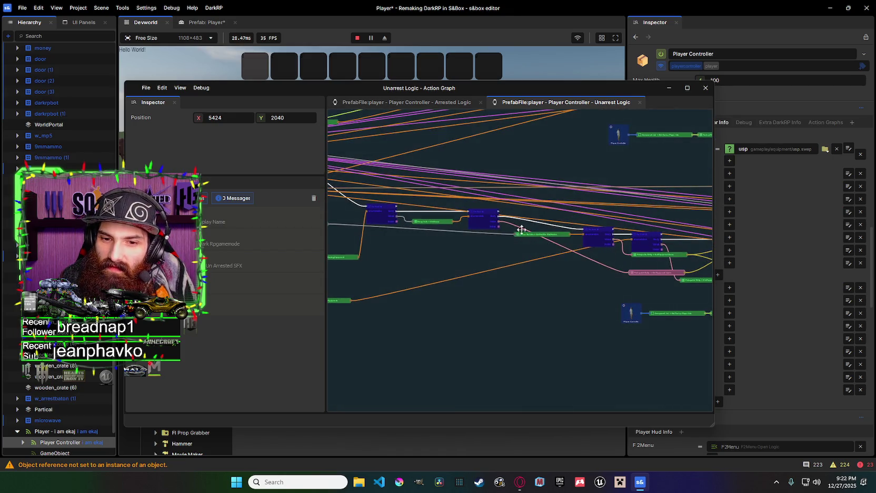
scroll(466, 225, "up", 5)
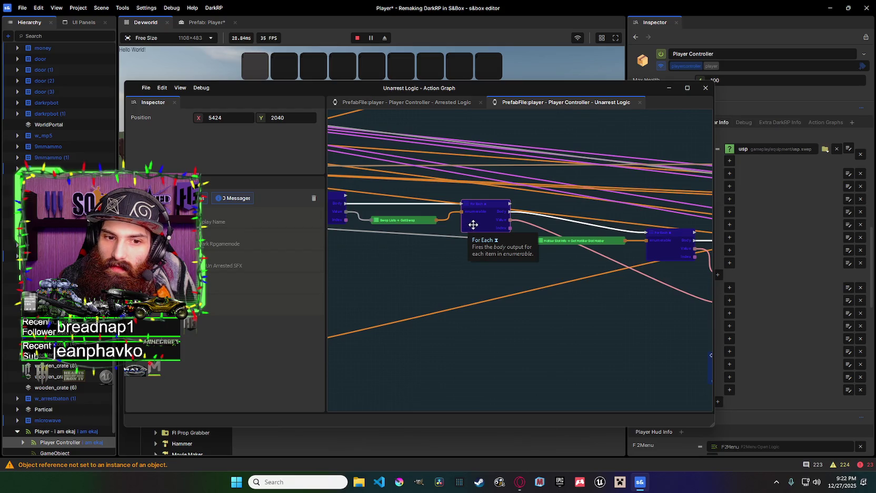
scroll(473, 224, "down", 8)
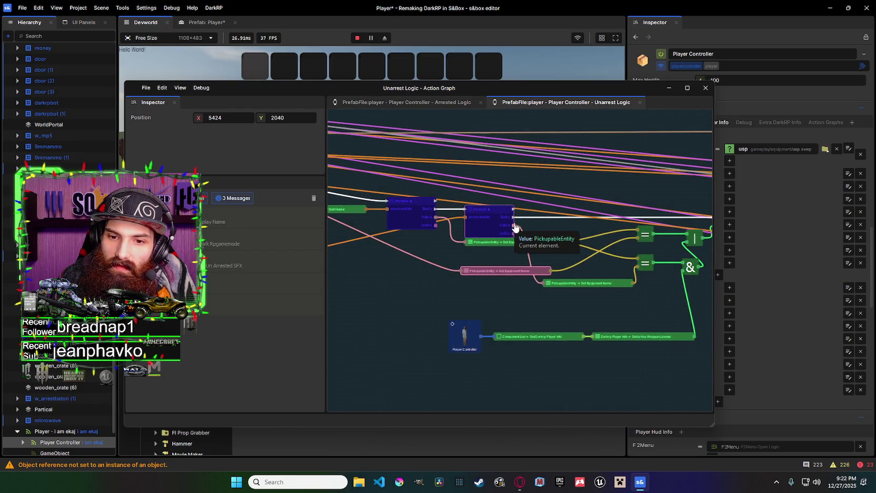
mouse_move(541, 273)
left_mouse_down()
mouse_move(587, 248)
mouse_move(512, 203)
left_mouse_up()
scroll(526, 203, "down", 3)
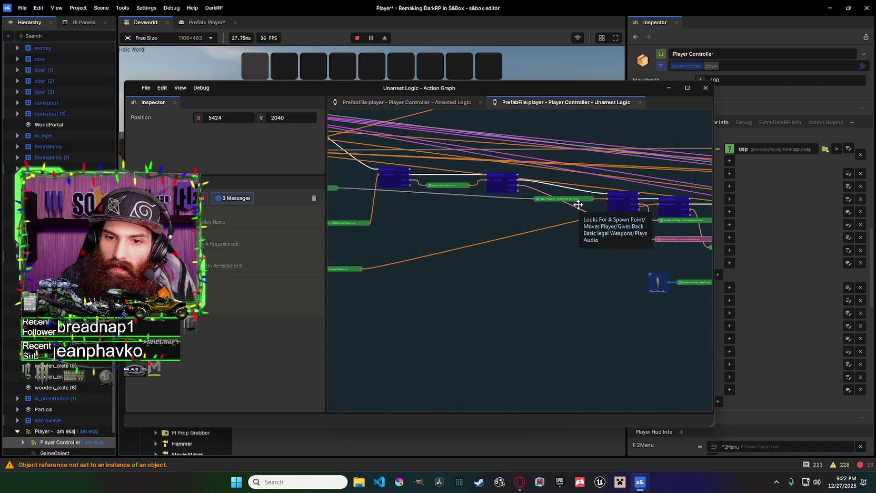
scroll(526, 250, "down", 1)
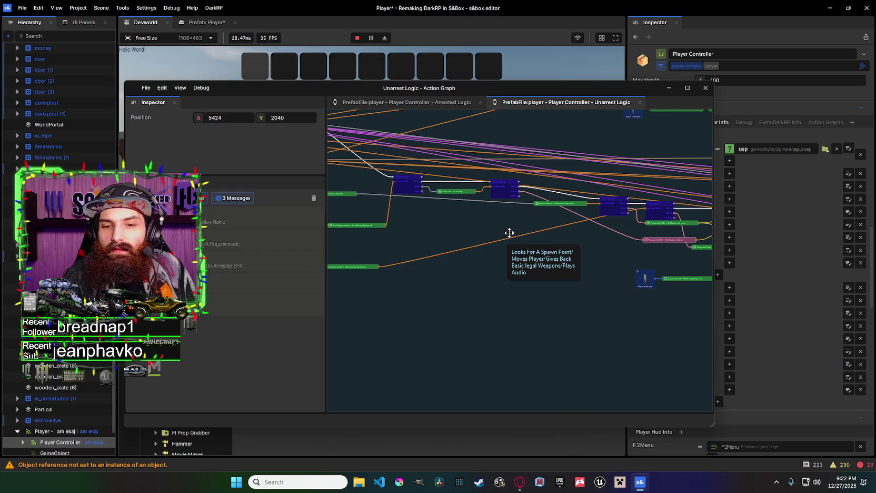
left_click_drag(509, 233, 365, 224)
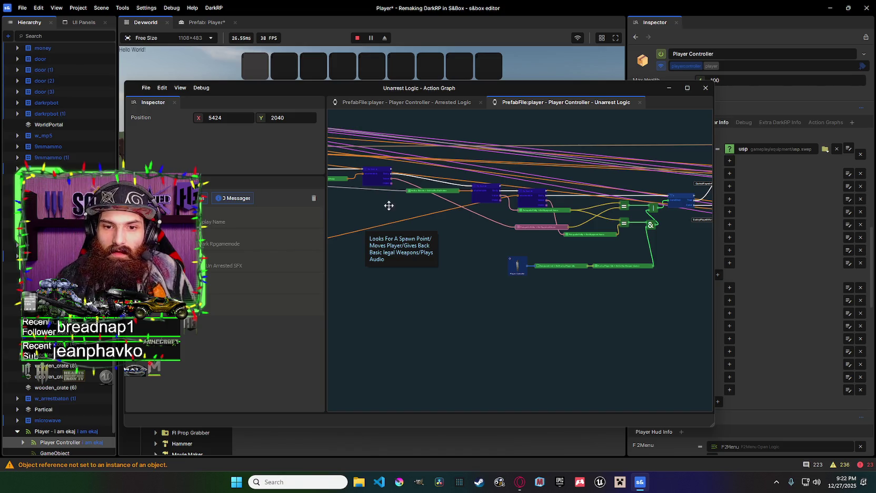
scroll(704, 325, "up", 3)
mouse_move(556, 242)
left_mouse_down()
mouse_move(578, 250)
mouse_move(482, 224)
mouse_move(469, 176)
mouse_move(461, 192)
left_mouse_up()
scroll(566, 231, "up", 3)
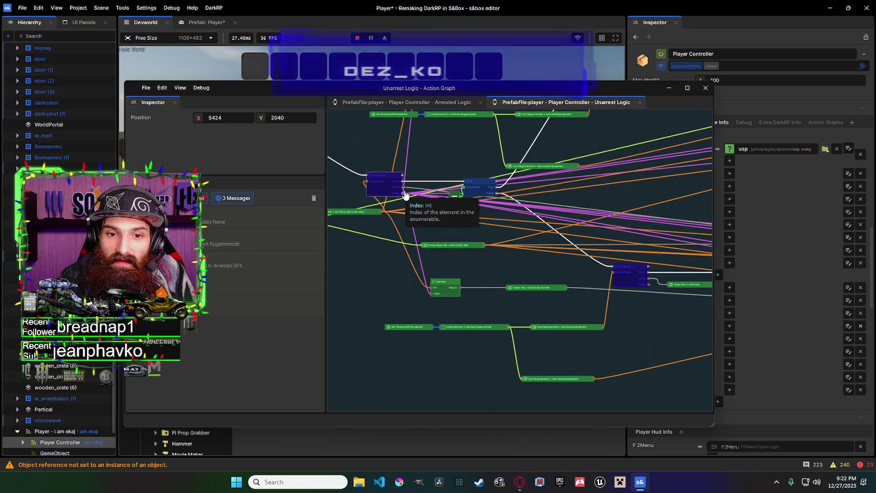
scroll(406, 195, "down", 1)
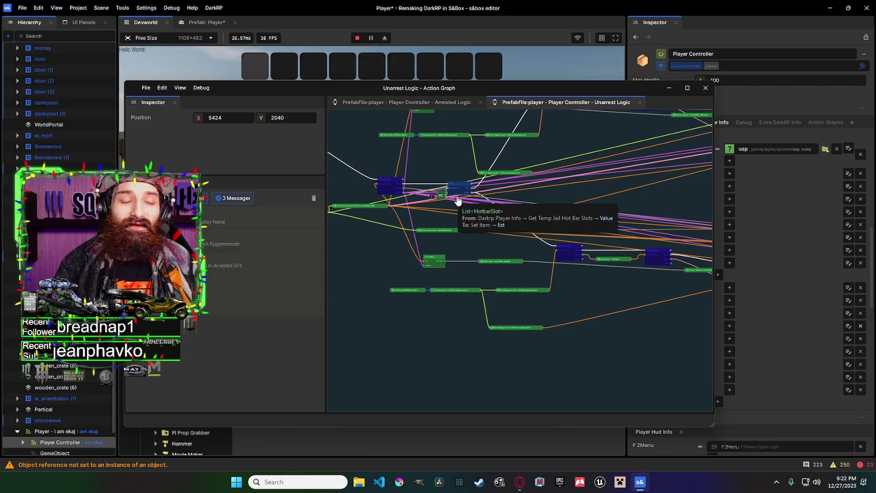
Adjust the graph view once more, then stop the Devworld play test.
scroll(512, 204, "right", 5)
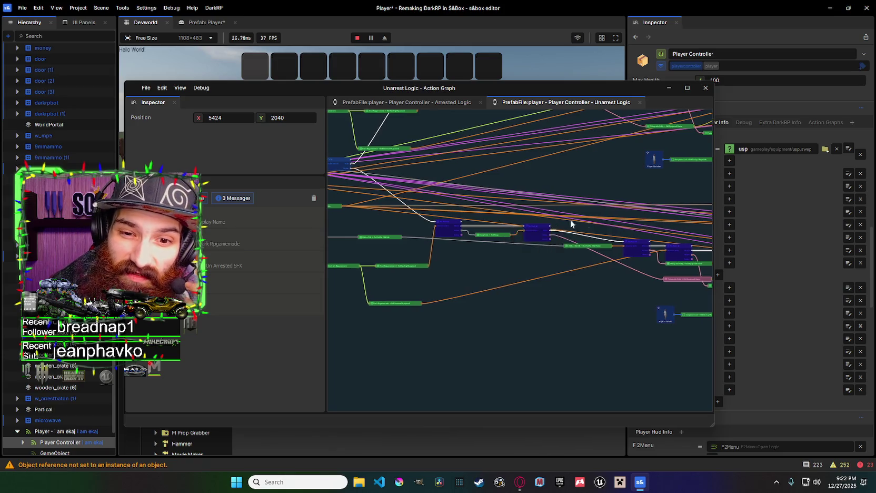
scroll(565, 227, "left", 5)
mouse_move(574, 229)
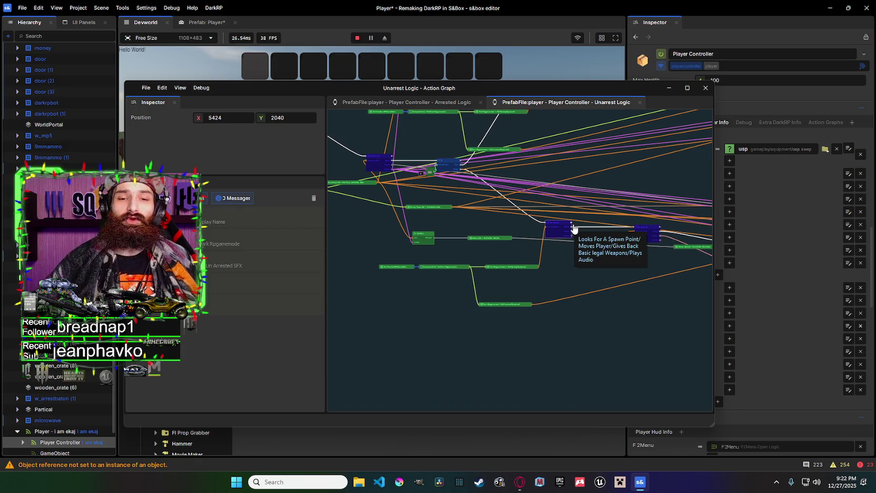
mouse_move(573, 227)
left_mouse_down()
mouse_move(524, 219)
mouse_move(567, 273)
mouse_move(478, 275)
mouse_move(549, 288)
mouse_move(524, 290)
mouse_move(457, 268)
mouse_move(554, 275)
left_mouse_up()
scroll(553, 274, "up", 2)
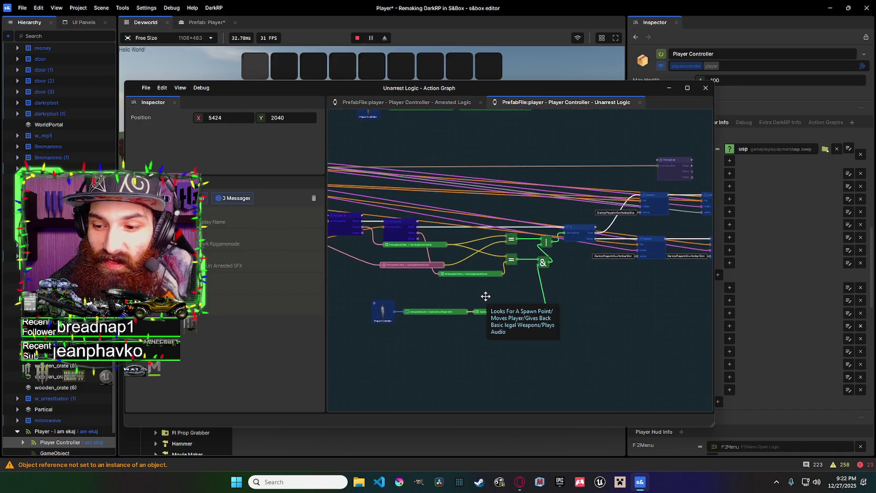
mouse_move(576, 275)
left_mouse_down()
mouse_move(566, 268)
mouse_move(607, 267)
mouse_move(493, 260)
mouse_move(587, 270)
mouse_move(585, 256)
mouse_move(626, 257)
mouse_move(471, 231)
left_mouse_up()
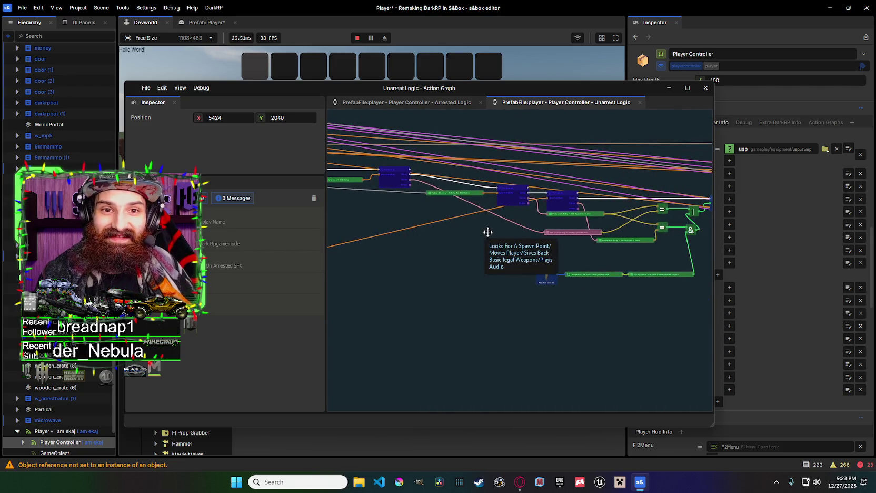
left_click(359, 39)
Pan across the Unarrest Logic graph to look over its logic nodes.
mouse_move(545, 217)
left_mouse_down()
mouse_move(429, 217)
mouse_move(459, 221)
left_mouse_up()
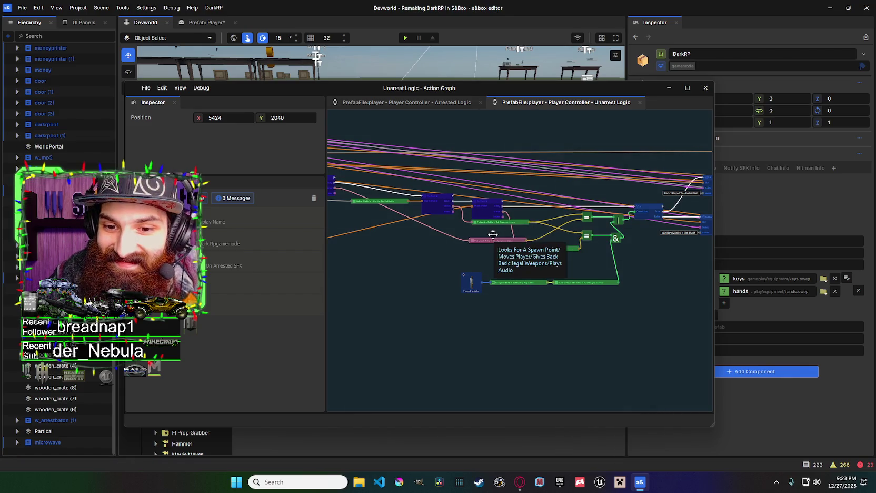
scroll(500, 240, "up", 3)
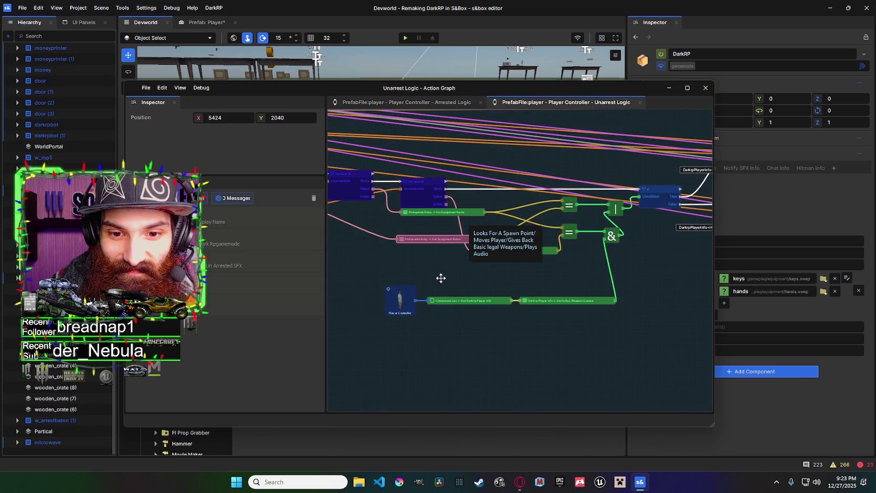
scroll(559, 229, "down", 2)
left_click_drag(592, 217, 438, 223)
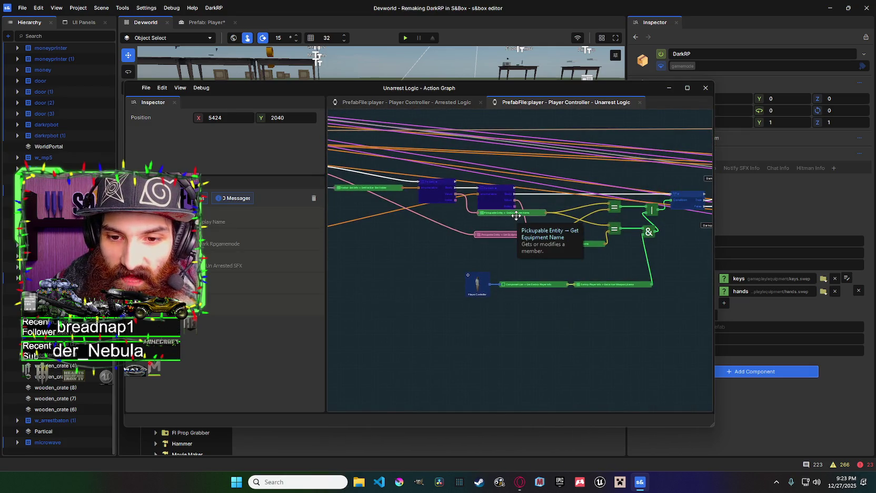
mouse_move(462, 238)
left_mouse_down()
mouse_move(502, 237)
mouse_move(544, 218)
mouse_move(612, 217)
mouse_move(520, 221)
left_mouse_up()
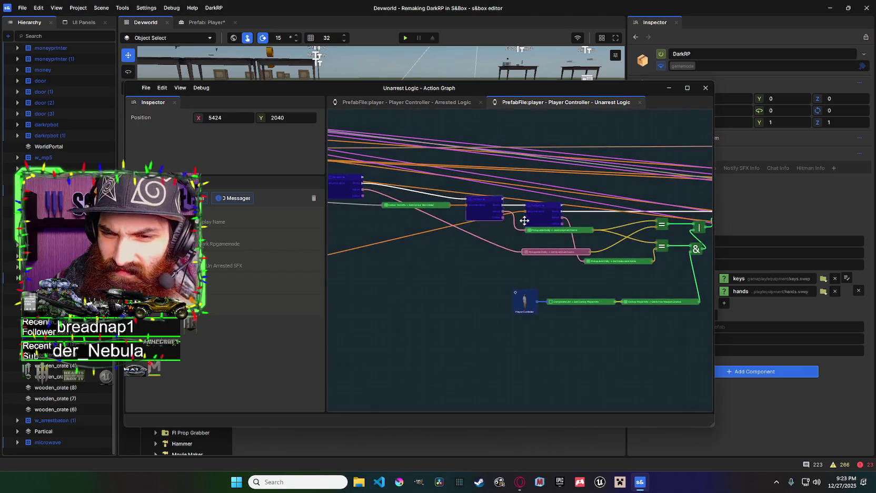
mouse_move(581, 230)
left_mouse_down()
mouse_move(651, 229)
mouse_move(429, 220)
left_mouse_up()
mouse_move(569, 257)
left_mouse_down()
mouse_move(567, 235)
mouse_move(456, 225)
mouse_move(466, 200)
mouse_move(613, 228)
mouse_move(596, 204)
mouse_move(407, 175)
mouse_move(468, 182)
left_mouse_up()
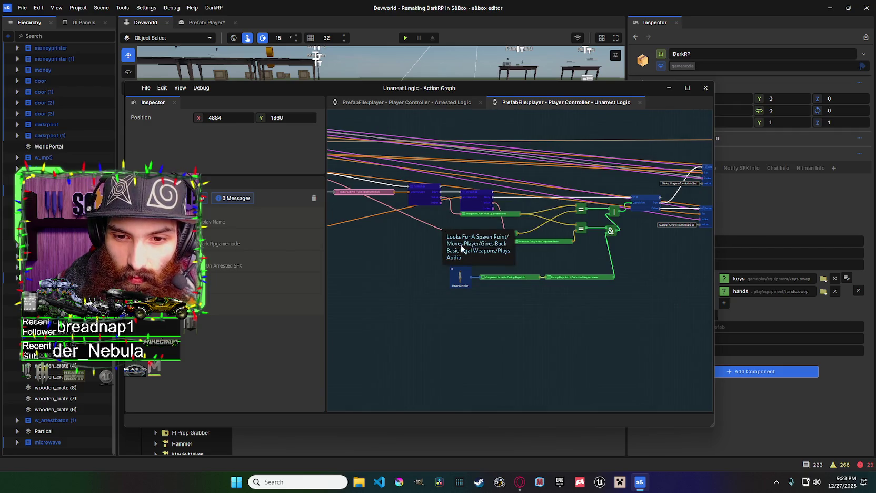
left_click_drag(502, 249, 569, 251)
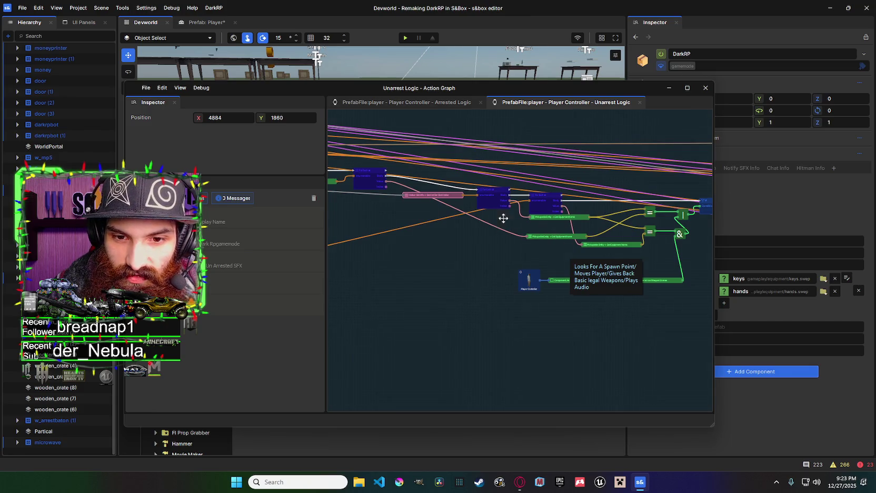
Zoom in on the Get Equipment Name nodes and the two upstream For Each loops.
mouse_move(503, 218)
left_mouse_down()
mouse_move(621, 223)
mouse_move(479, 219)
left_mouse_up()
mouse_move(550, 227)
left_mouse_down()
mouse_move(507, 252)
mouse_move(540, 234)
mouse_move(665, 245)
left_mouse_up()
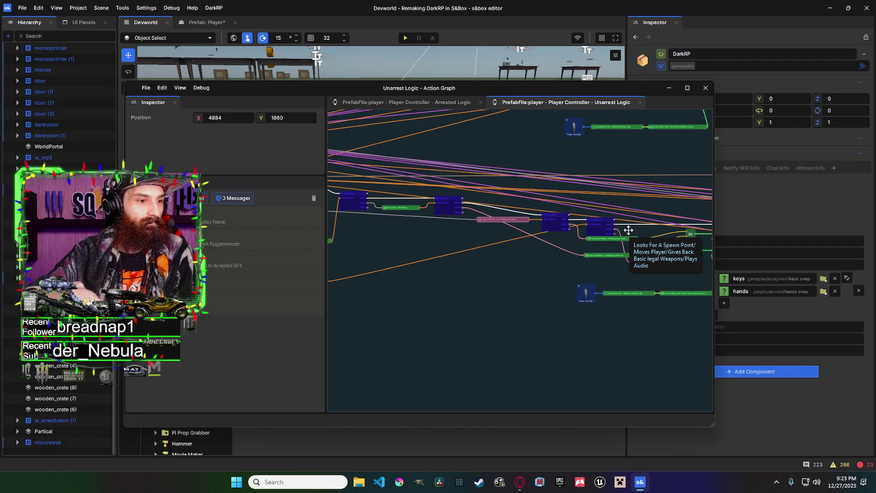
mouse_move(627, 228)
left_mouse_down()
mouse_move(561, 226)
mouse_move(540, 240)
left_mouse_up()
scroll(561, 226, "up", 3)
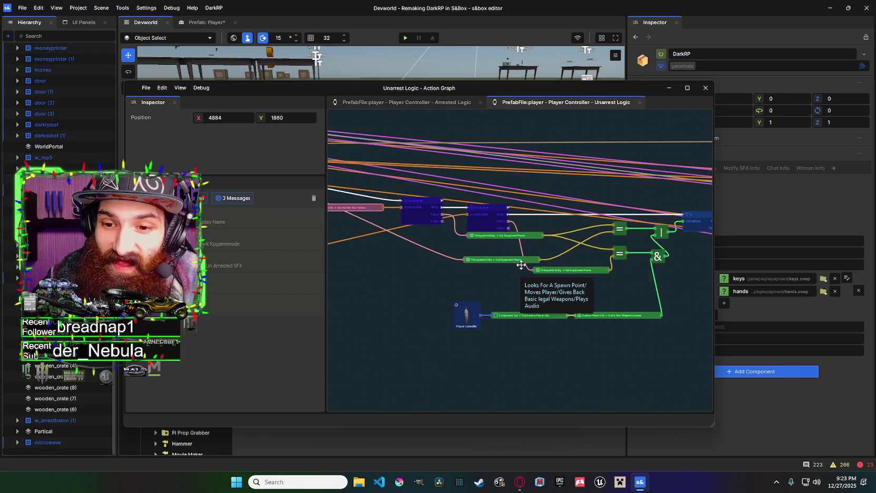
left_click_drag(520, 266, 445, 262)
mouse_move(529, 267)
left_mouse_down()
mouse_move(460, 266)
mouse_move(526, 252)
mouse_move(524, 244)
mouse_move(567, 250)
mouse_move(524, 227)
mouse_move(505, 289)
left_mouse_up()
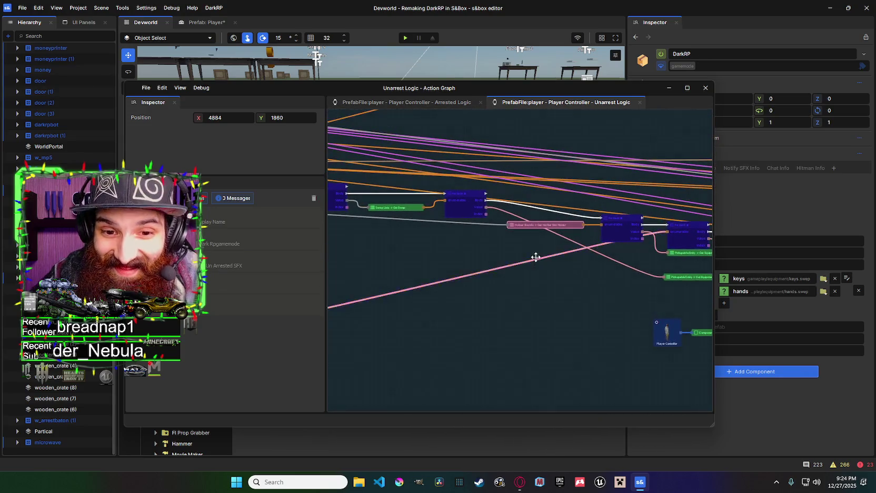
left_click_drag(530, 316, 415, 306)
left_click_drag(550, 247, 481, 274)
scroll(476, 227, "up", 4)
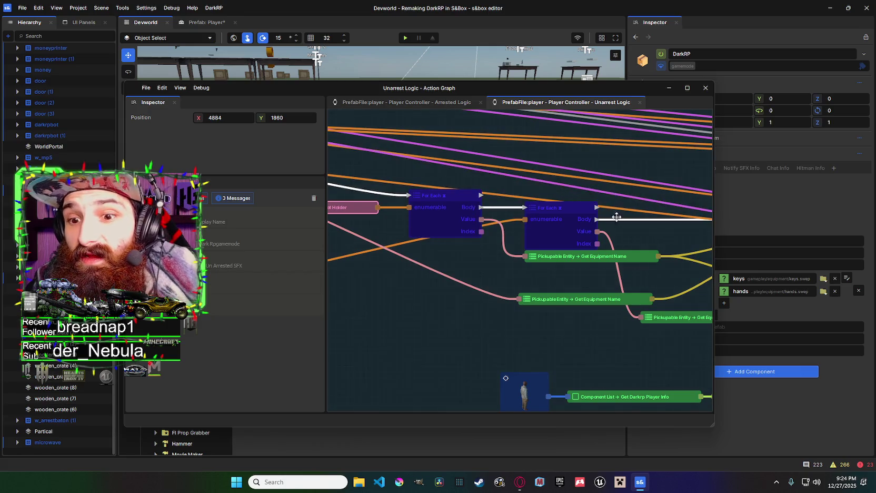
Bring the second For Each, the If, Equals and And nodes, and the hotbar slot nodes into view.
left_click_drag(568, 220, 415, 211)
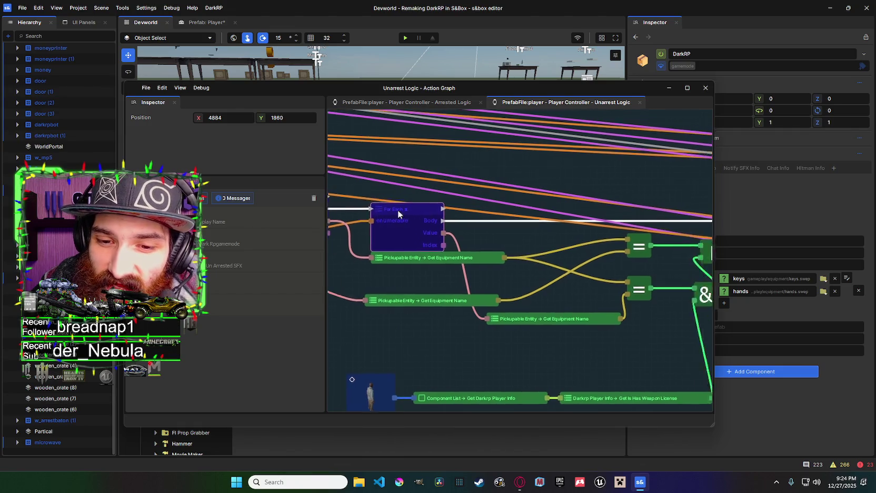
scroll(398, 213, "down", 2)
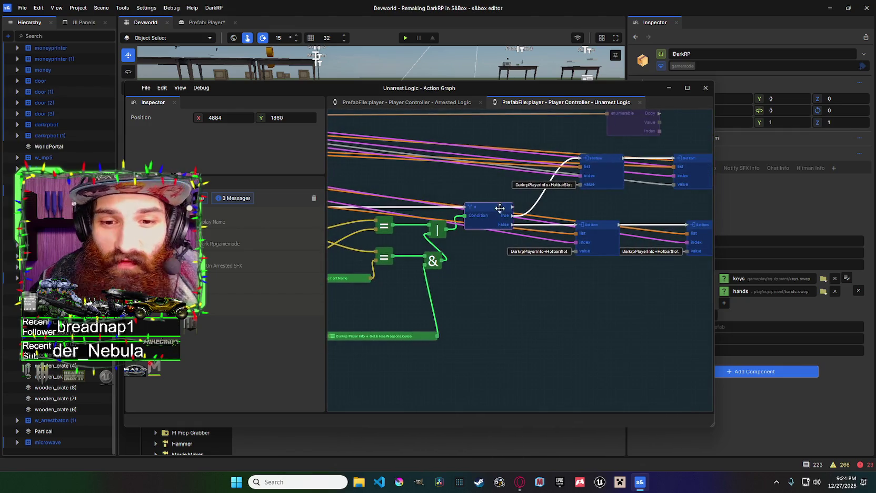
left_click_drag(485, 220, 616, 191)
scroll(580, 238, "down", 2)
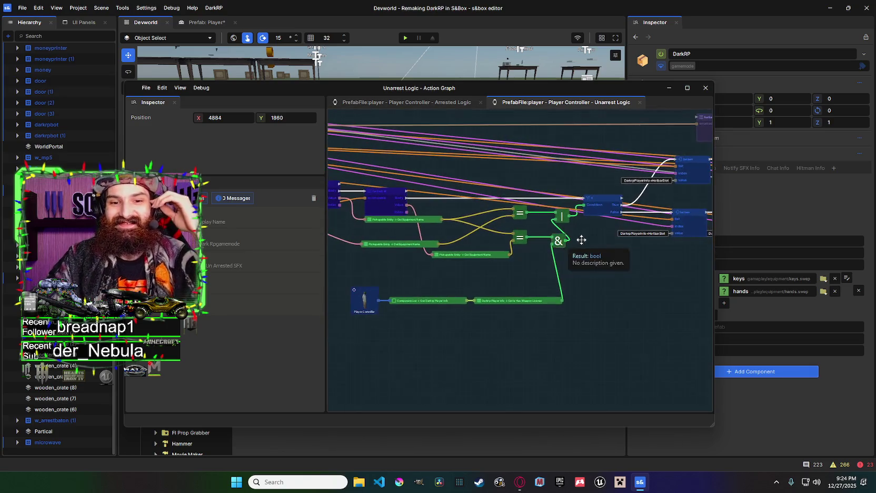
scroll(586, 253, "up", 3)
scroll(585, 258, "down", 3)
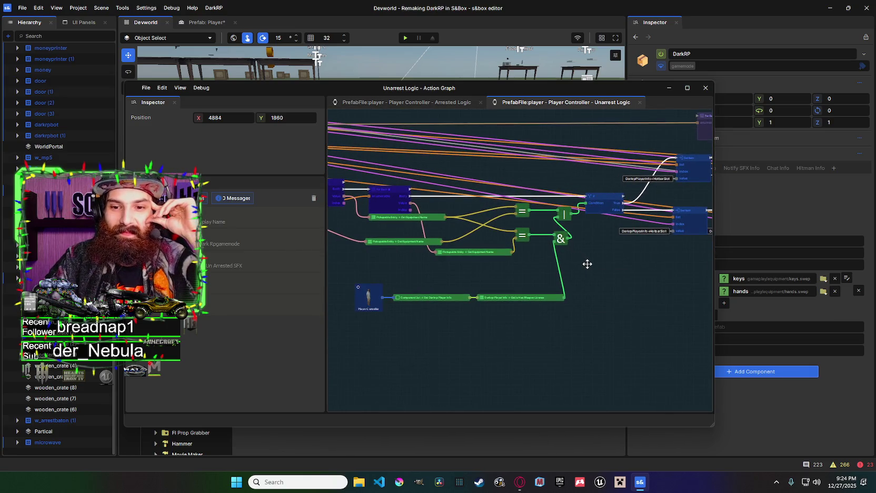
left_click_drag(599, 268, 687, 285)
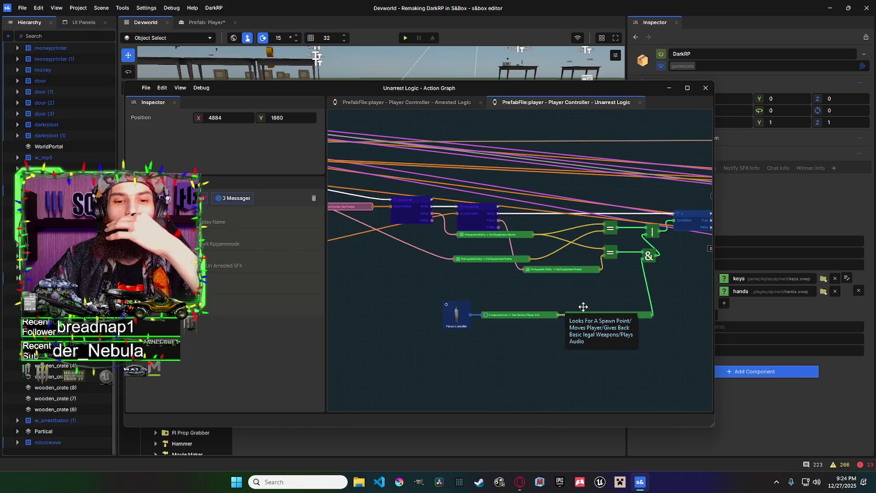
left_click_drag(579, 306, 693, 305)
left_click_drag(528, 268, 557, 277)
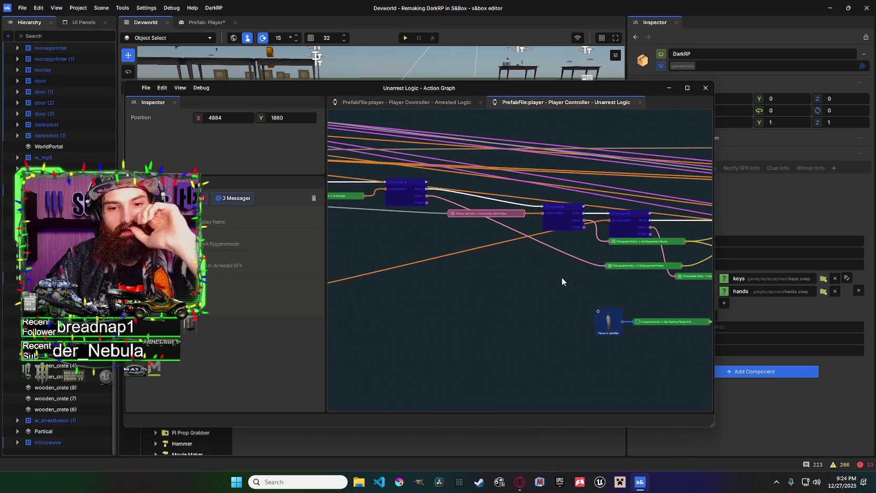
left_click_drag(481, 267, 570, 278)
Drag a wire from the green node's list output into empty space to add a new node.
mouse_move(444, 238)
left_mouse_down()
mouse_move(395, 222)
mouse_move(352, 229)
left_mouse_up()
left_click_drag(464, 249, 329, 220)
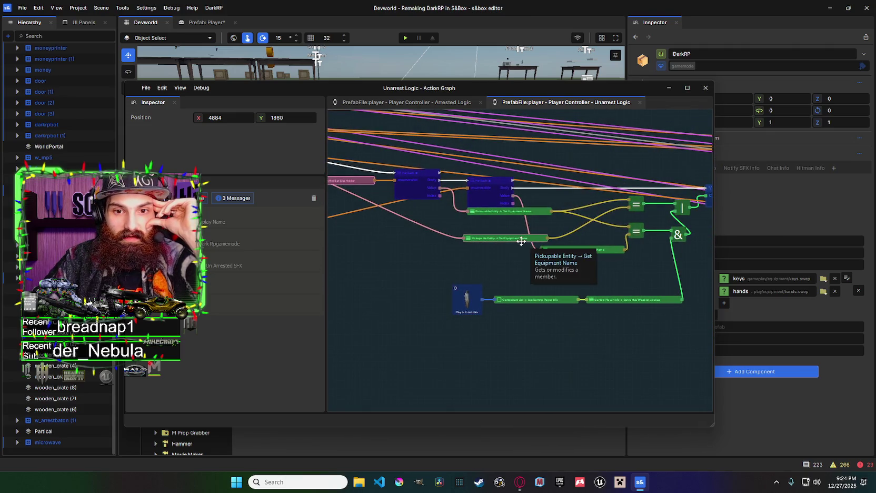
left_click_drag(521, 240, 643, 244)
scroll(642, 244, "down", 3)
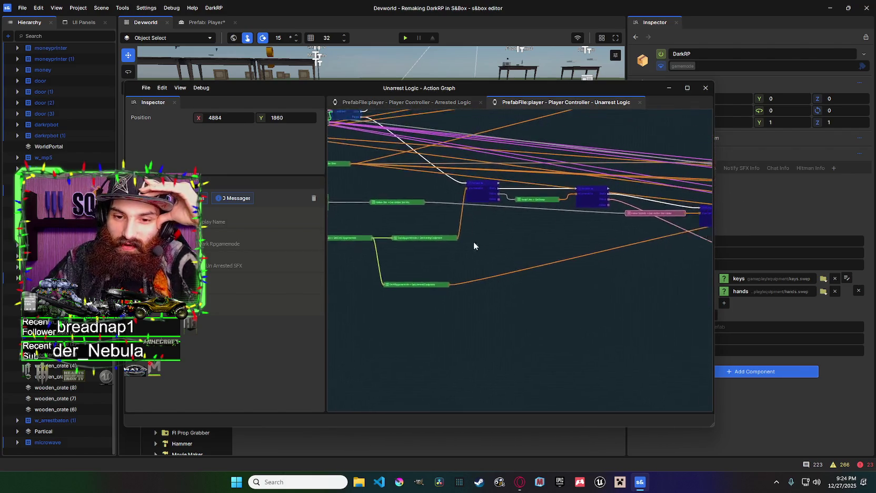
scroll(569, 223, "up", 3)
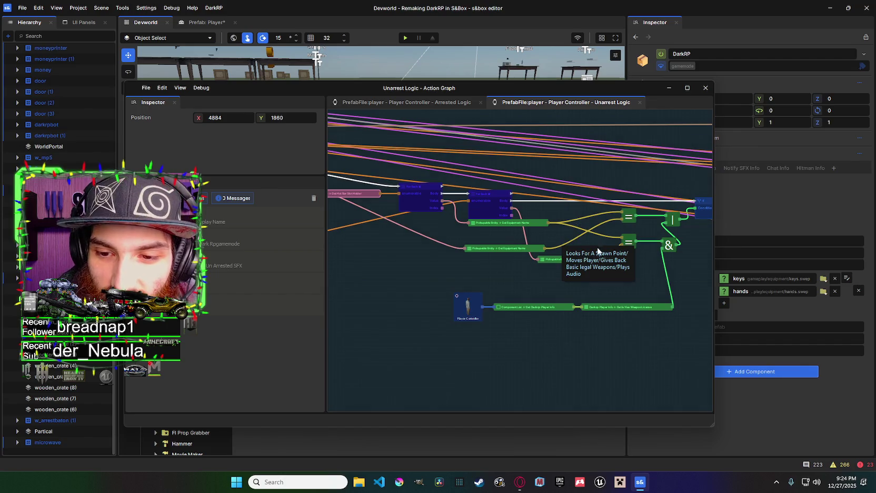
mouse_move(491, 264)
left_mouse_down()
mouse_move(561, 248)
mouse_move(657, 281)
mouse_move(579, 261)
mouse_move(600, 254)
left_mouse_up()
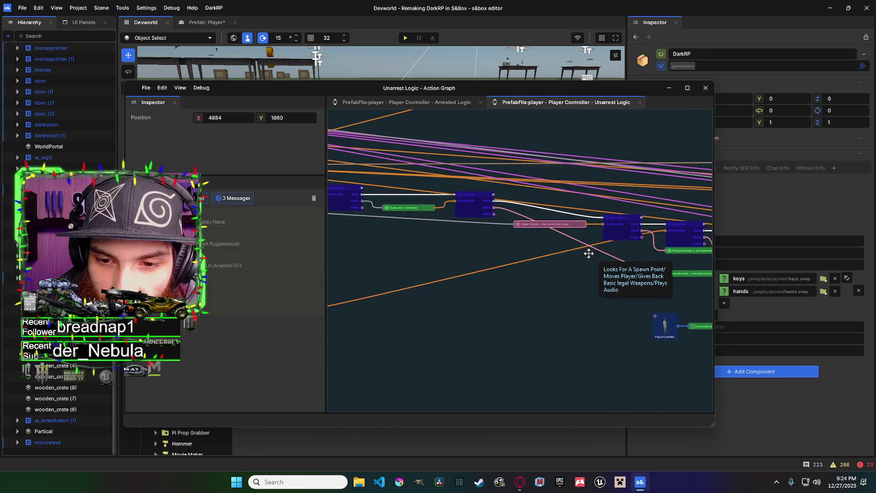
left_click_drag(526, 263, 644, 266)
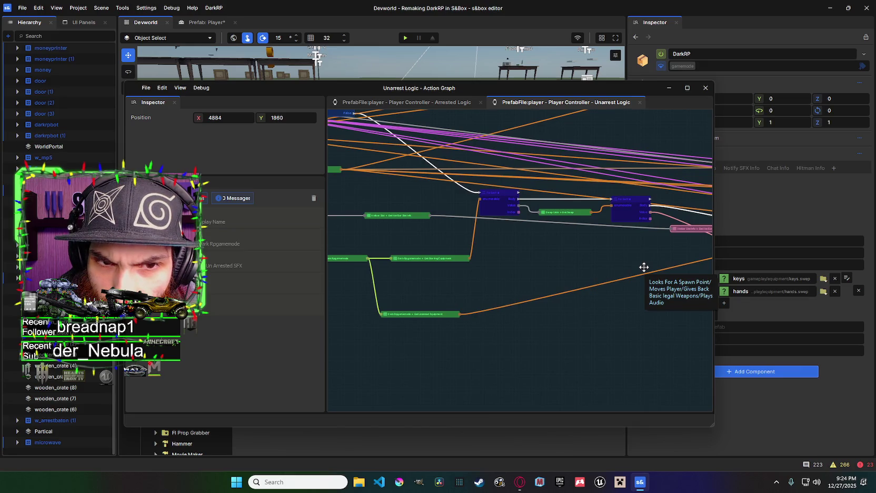
left_click_drag(473, 257, 492, 255)
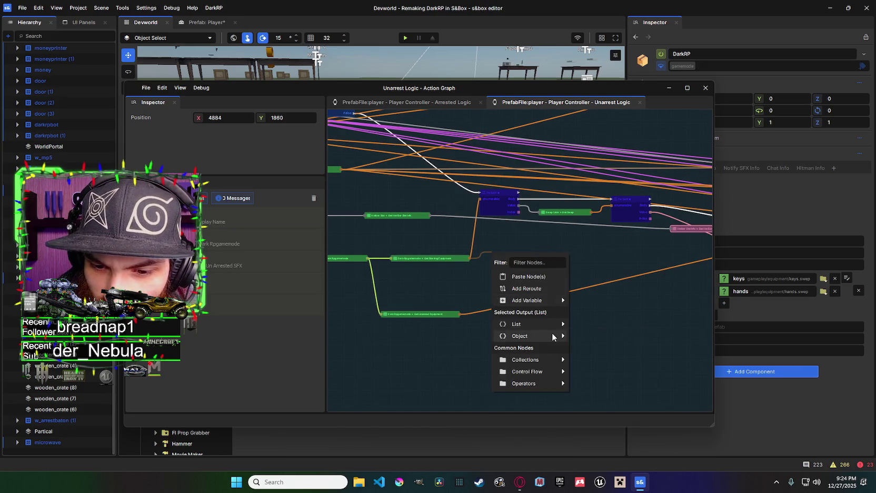
mouse_move(555, 337)
mouse_move(553, 372)
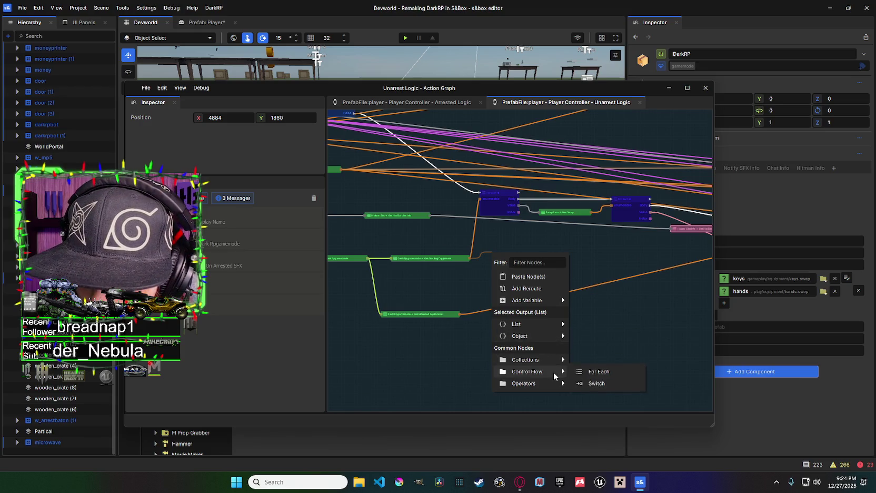
mouse_move(534, 327)
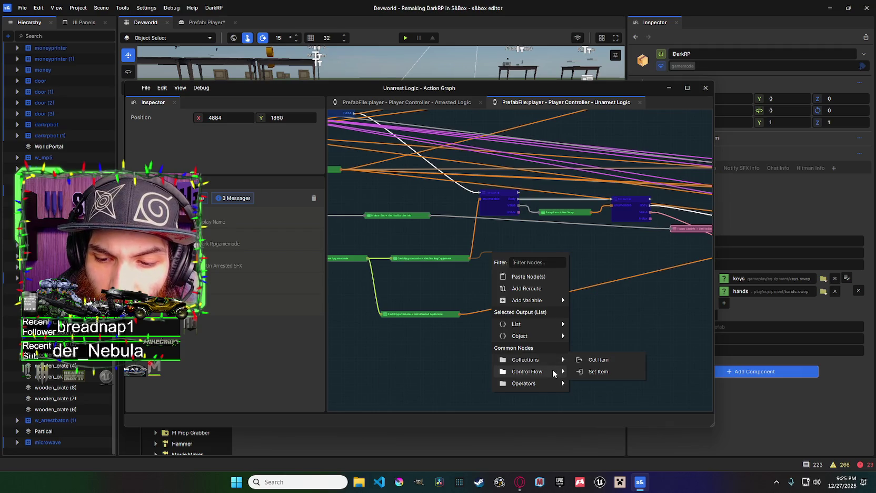
mouse_move(551, 387)
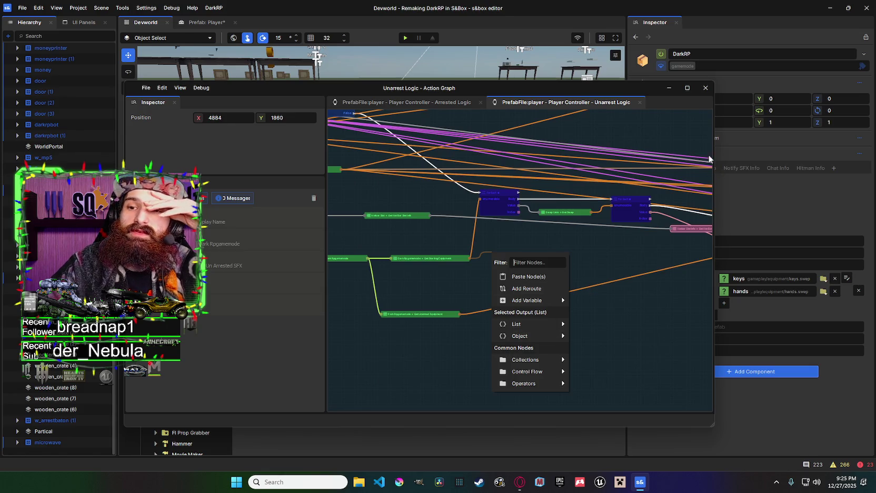
left_click(668, 88)
Open the DarkRP game mode's source file in VS Code and arrange the editor beside the inspector.
right_click(693, 153)
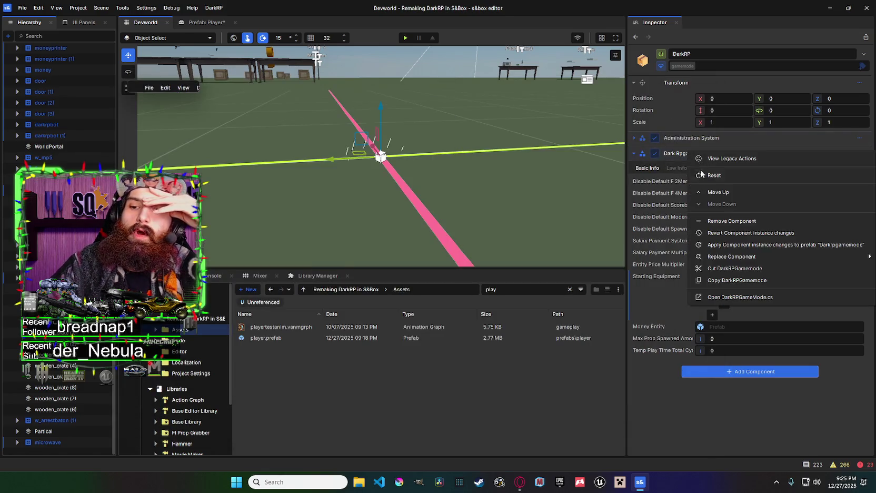
left_click(744, 296)
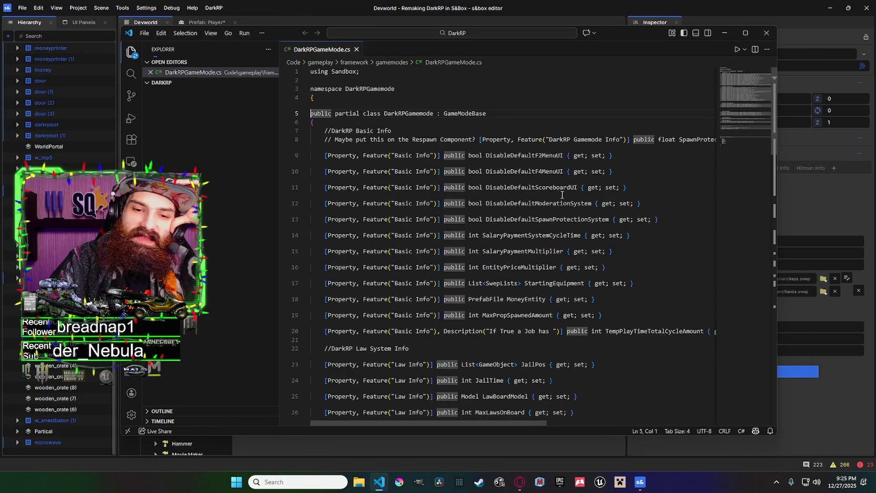
scroll(577, 194, "down", 10)
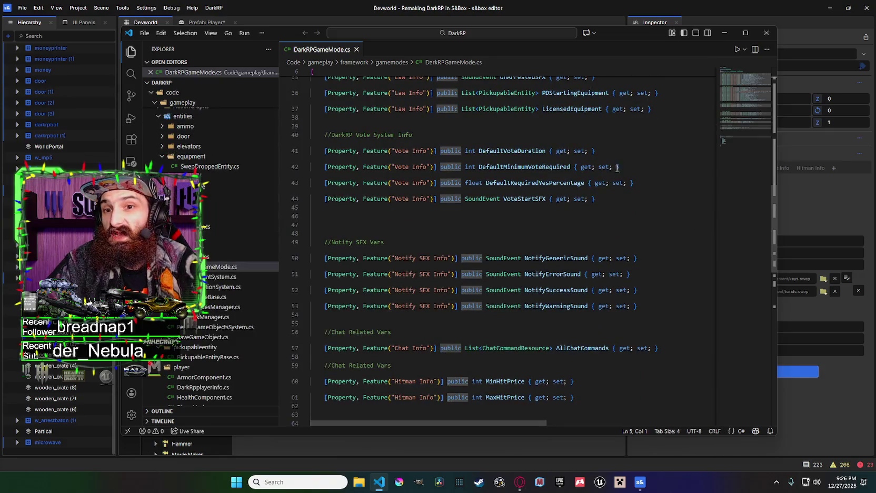
scroll(600, 127, "up", 3)
scroll(608, 133, "up", 2)
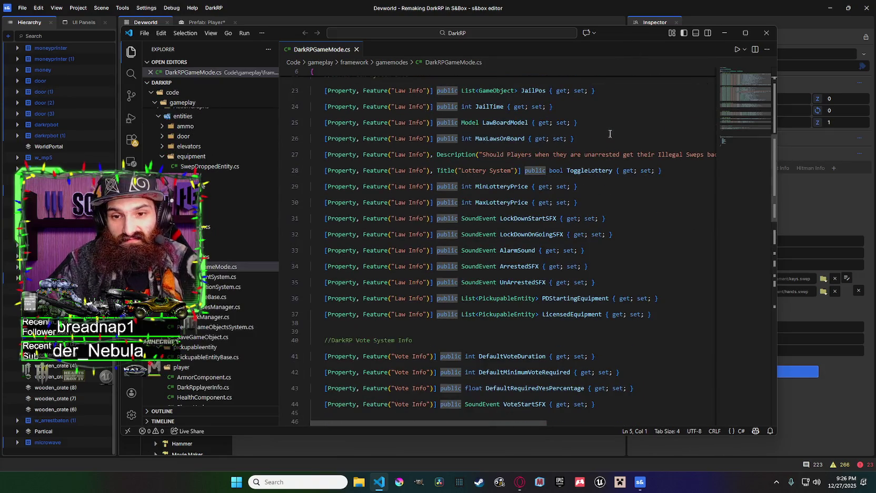
mouse_move(626, 34)
left_mouse_down()
mouse_move(462, 34)
mouse_move(505, 30)
mouse_move(478, 43)
mouse_move(599, 45)
left_mouse_up()
scroll(528, 159, "up", 7)
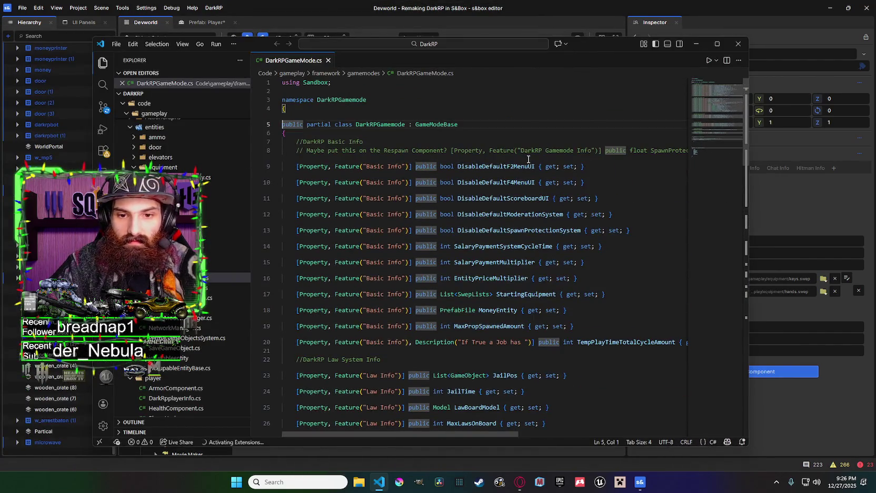
scroll(528, 159, "down", 3)
scroll(533, 162, "up", 1)
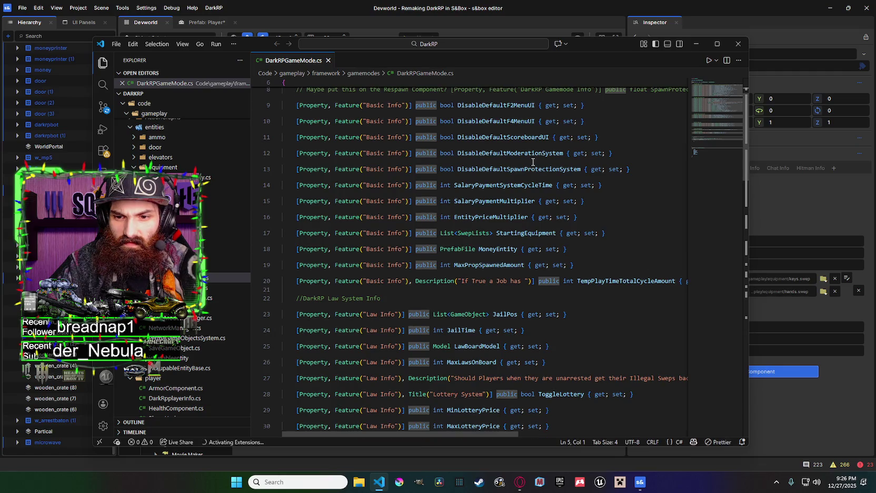
mouse_move(594, 43)
left_mouse_down()
mouse_move(576, 25)
mouse_move(507, 44)
mouse_move(578, 39)
left_mouse_up()
scroll(527, 143, "up", 3)
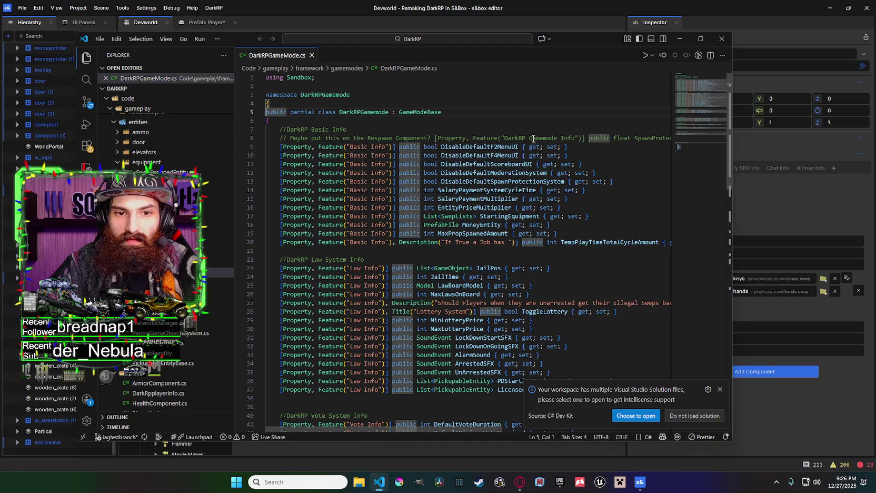
left_click(720, 389)
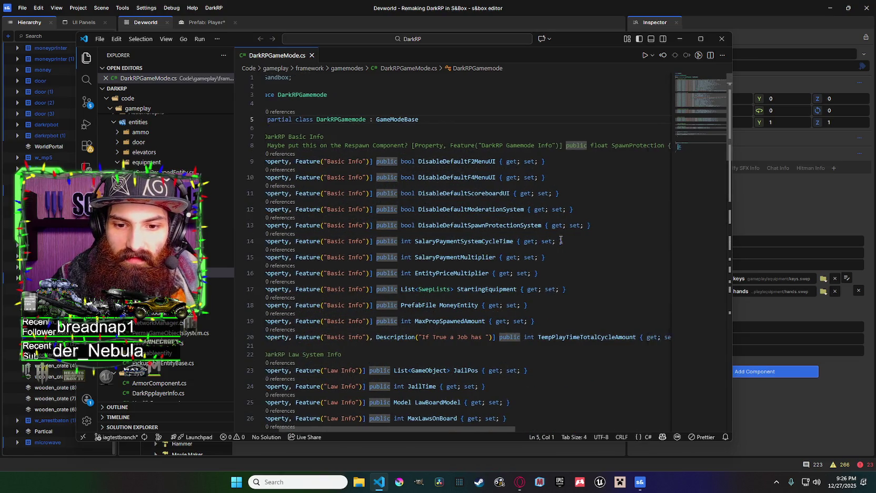
Change StartingEquipment on line 17 from List<SwepLists> to SwepLists and save the file.
left_click(562, 241)
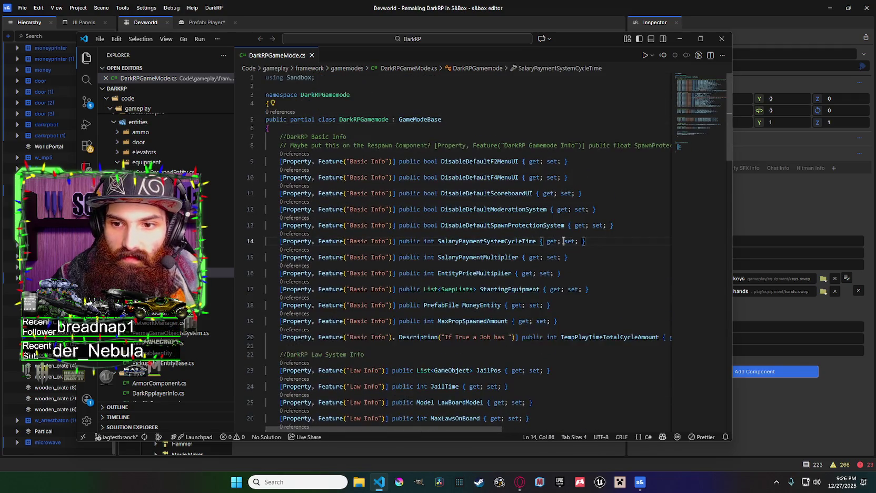
scroll(560, 263, "down", 1)
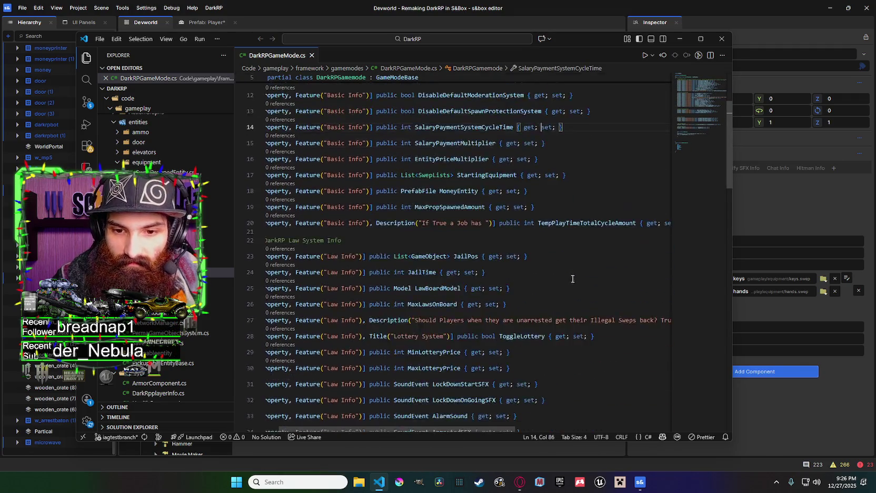
left_click(536, 291)
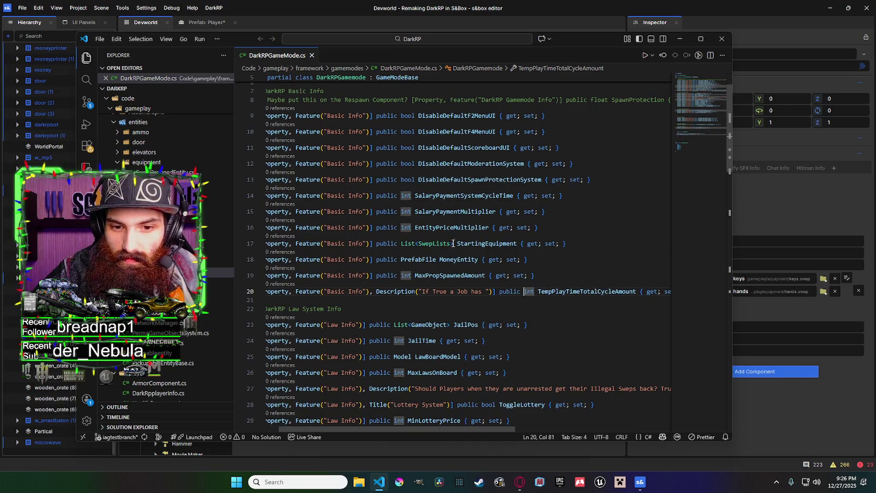
double_click(452, 243)
left_click(417, 244)
key("BackSpace")
key("BackSpace")
key("BackSpace")
left_click(437, 243)
key("BackSpace")
key("ctrl+s")
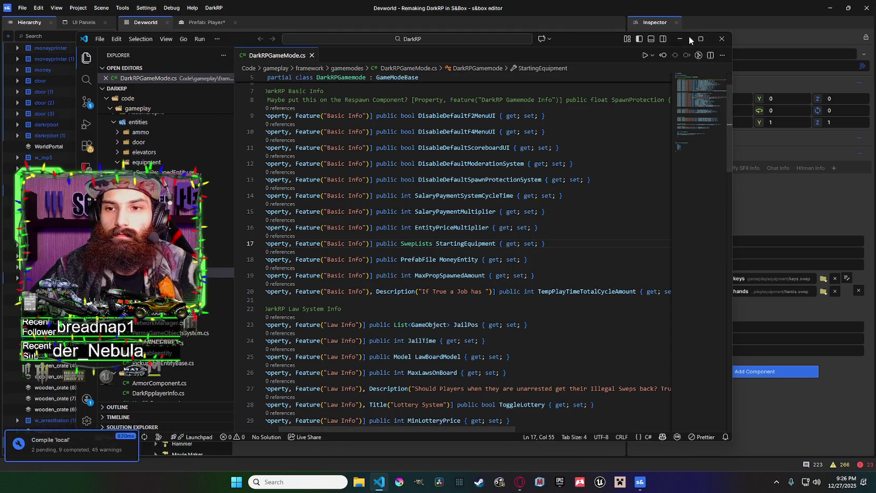
left_click(681, 38)
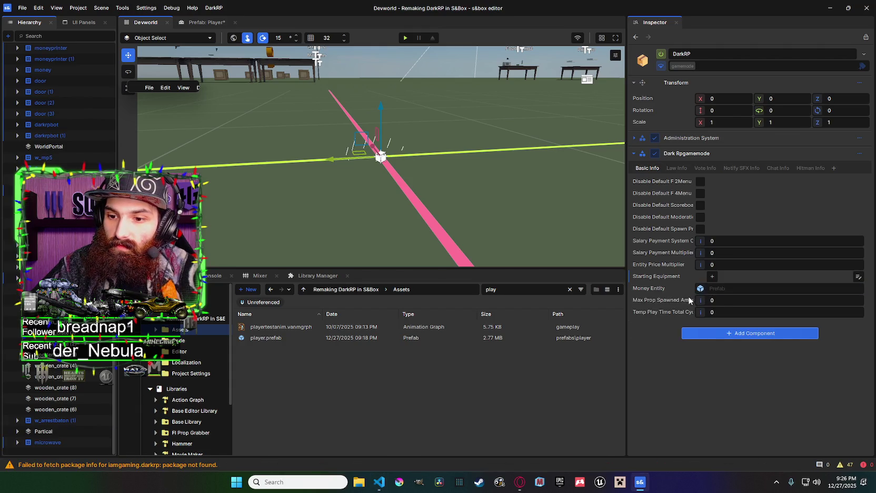
Add a second Starting Equipment entry and assign keys.swep and hands.swep to the two entries.
left_click(712, 289)
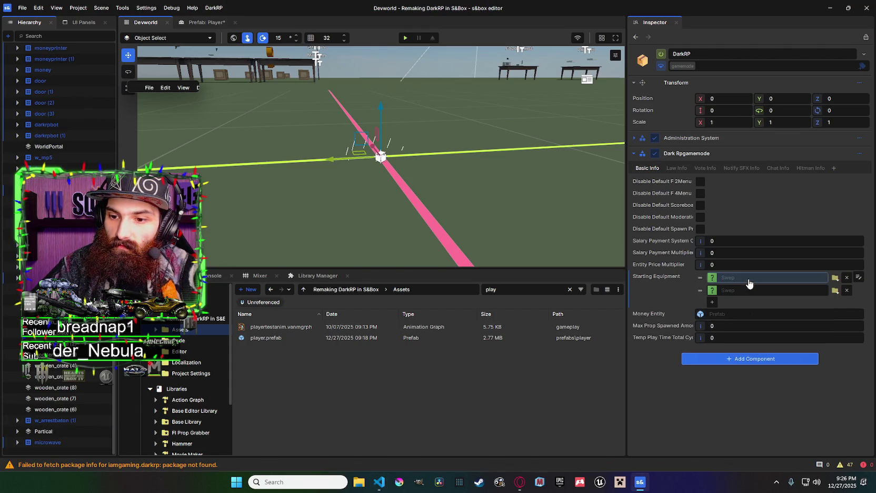
left_click(835, 290)
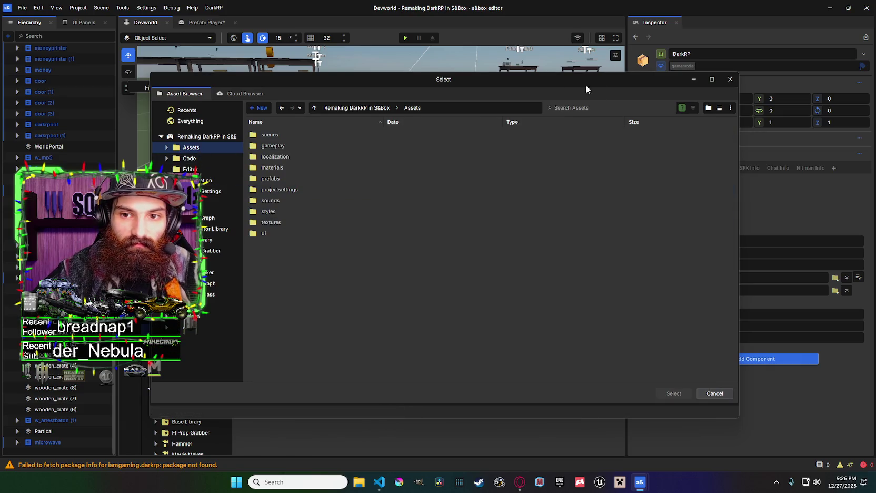
left_click(604, 108)
type("play")
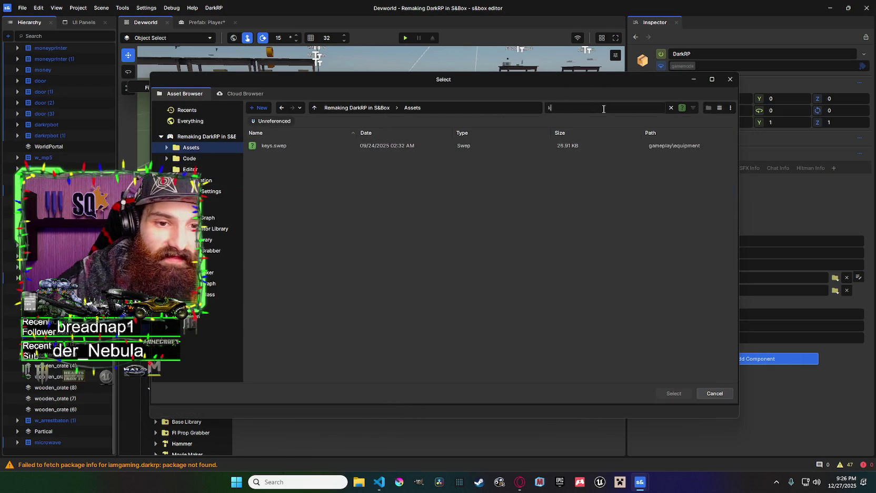
double_click(490, 146)
left_click(738, 290)
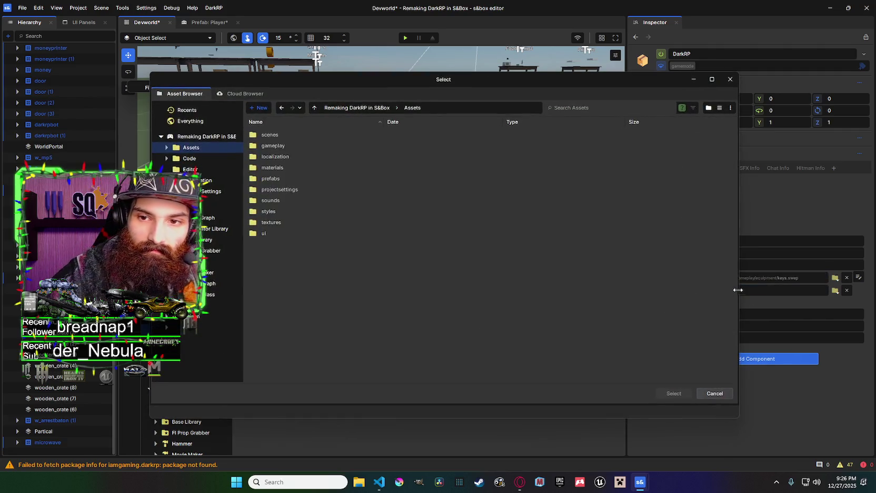
type("hand")
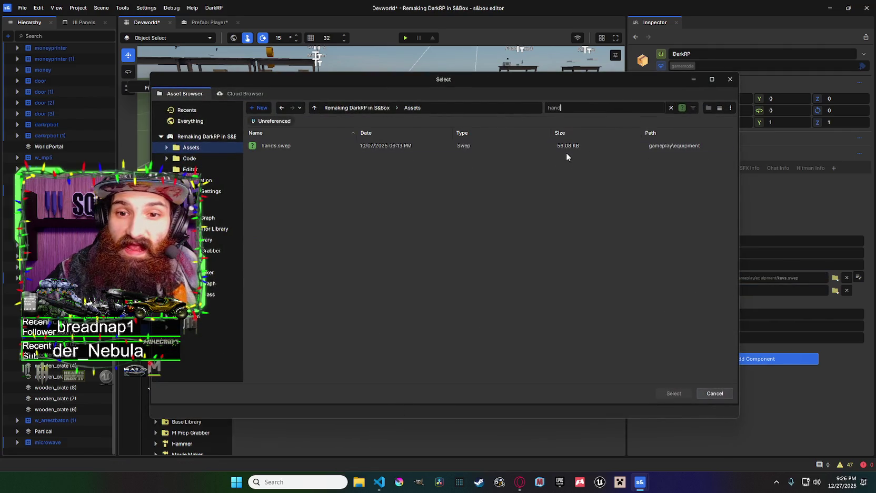
double_click(570, 149)
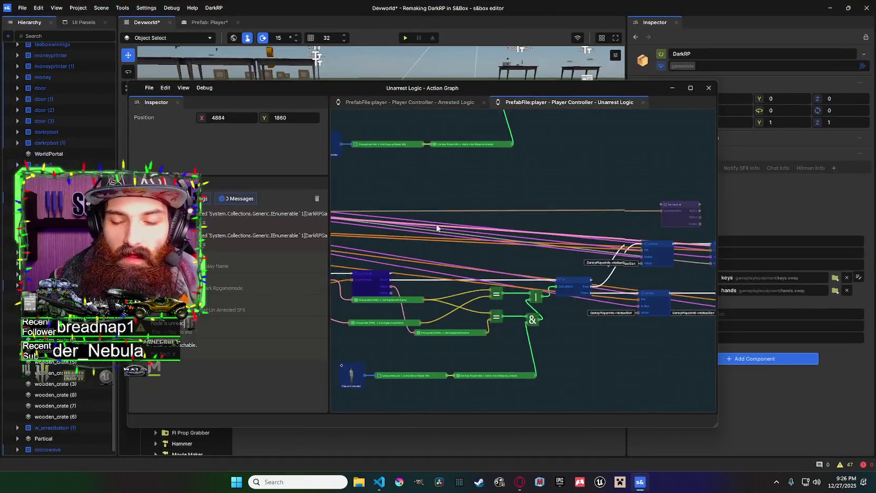
Reconnect the white execution wire onto the pink For Each loop node.
scroll(461, 221, "up", 8)
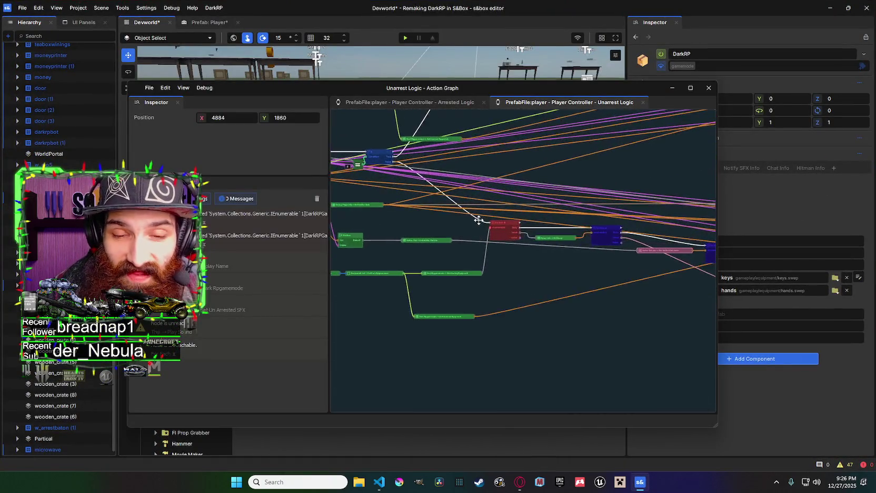
mouse_move(490, 279)
left_mouse_down()
mouse_move(483, 262)
mouse_move(453, 252)
mouse_move(537, 253)
left_mouse_up()
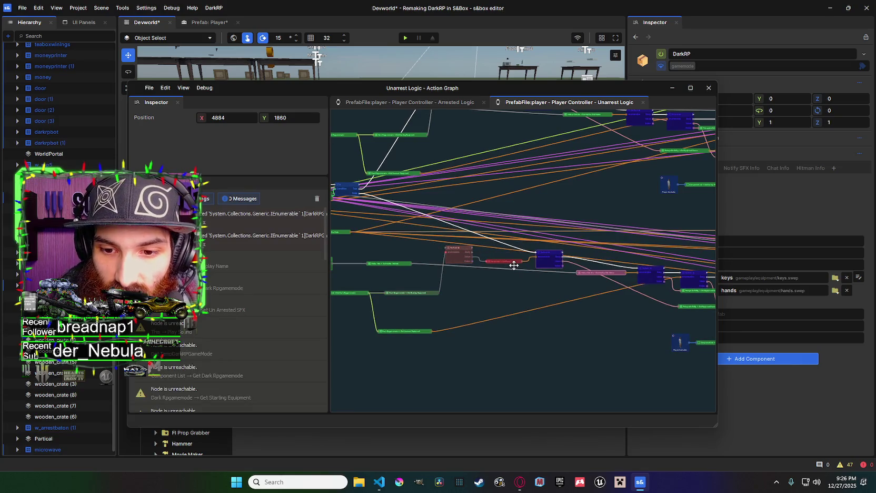
scroll(526, 258, "up", 1)
left_click_drag(536, 254, 441, 249)
left_click_drag(421, 286, 493, 278)
scroll(507, 294, "up", 2)
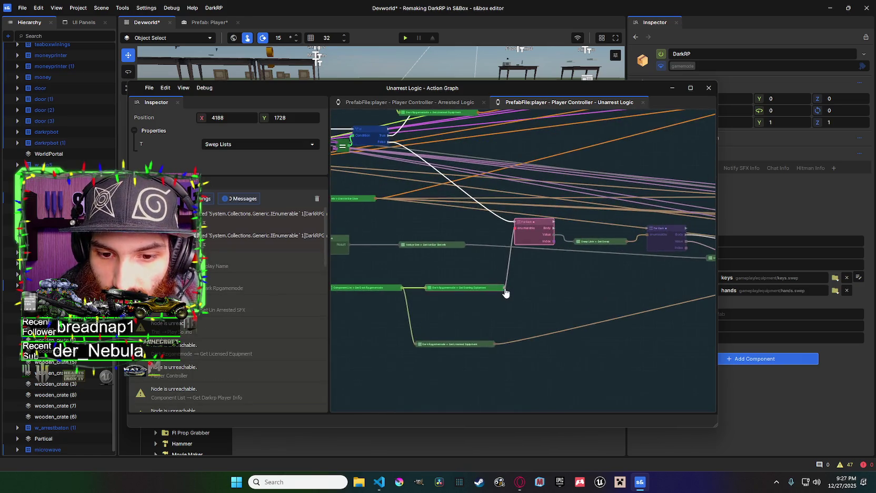
Check the Swep Lists output's node menu without adding anything, then return to the code file.
right_click(501, 258)
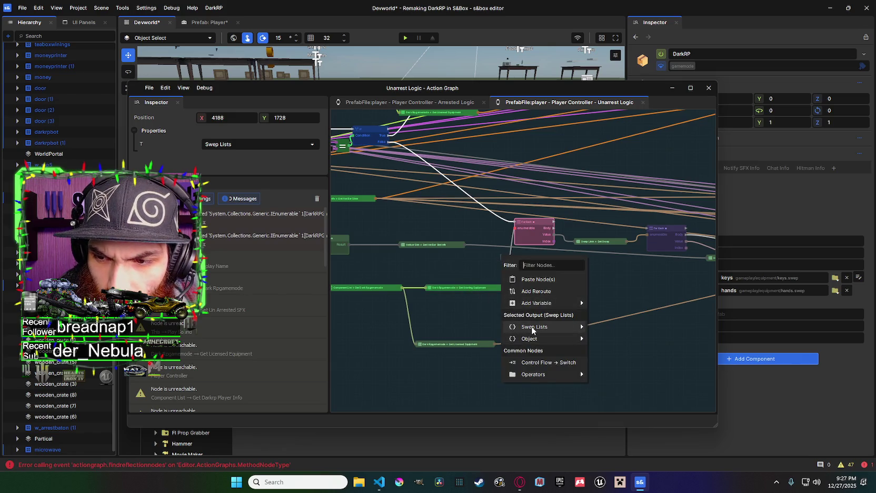
mouse_move(533, 329)
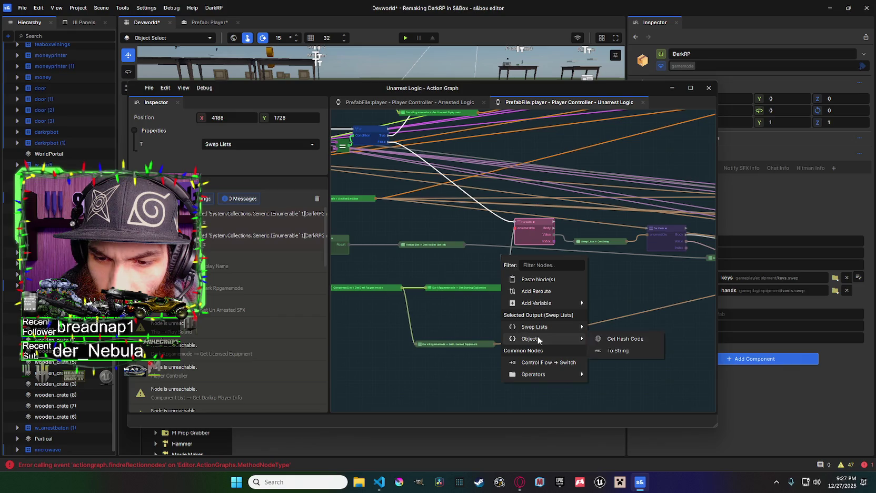
left_click(690, 372)
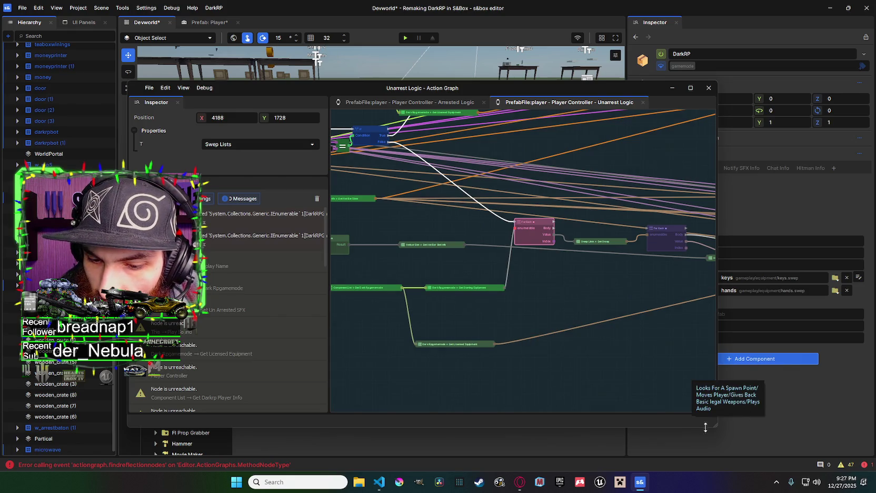
left_click(379, 480)
left_click(465, 346)
scroll(465, 347, "down", 8)
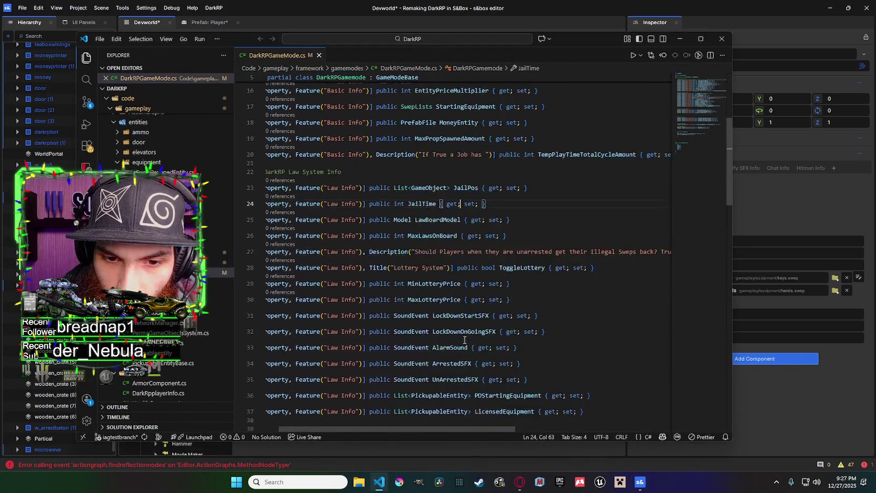
Find the SwepLists struct in the code and add a Swep Lists → Swep node to the graph.
scroll(487, 343, "down", 7)
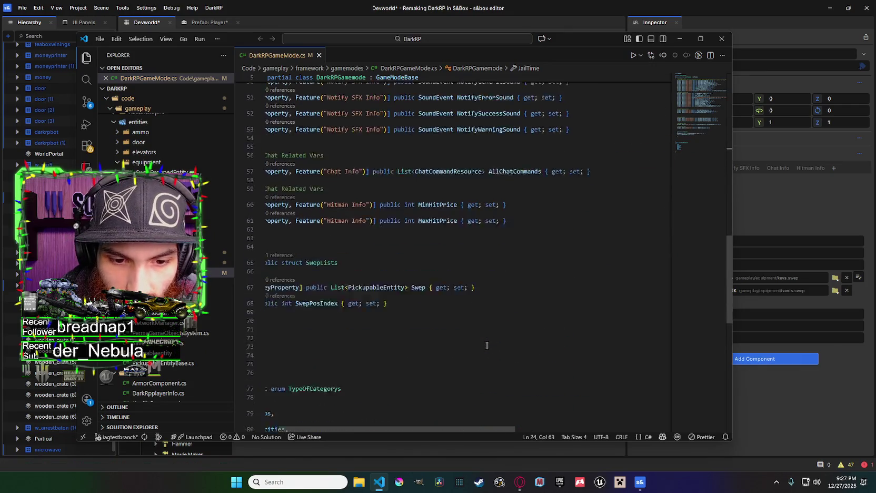
left_click_drag(449, 428, 435, 428)
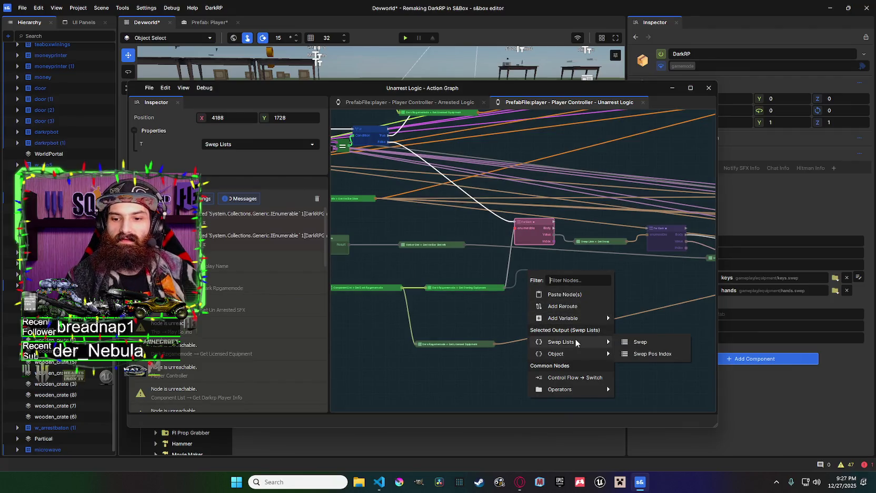
left_click(640, 341)
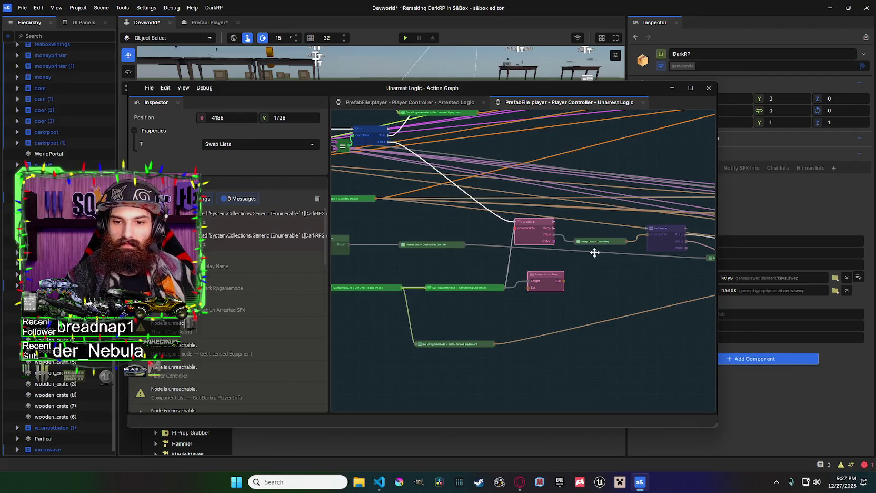
left_click(672, 89)
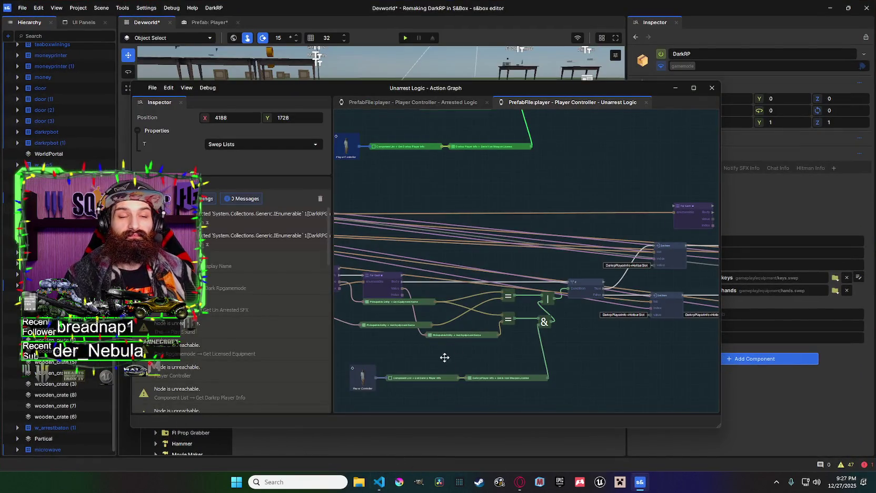
left_click(385, 481)
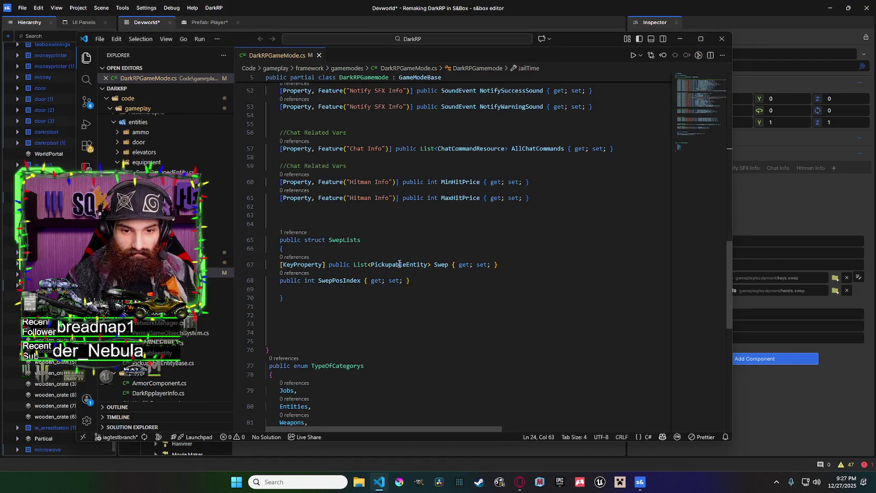
Comment out the SwepLists struct and paste its List<PickupableEntity> declaration over SwepLists on line 17.
left_click_drag(338, 305, 256, 241)
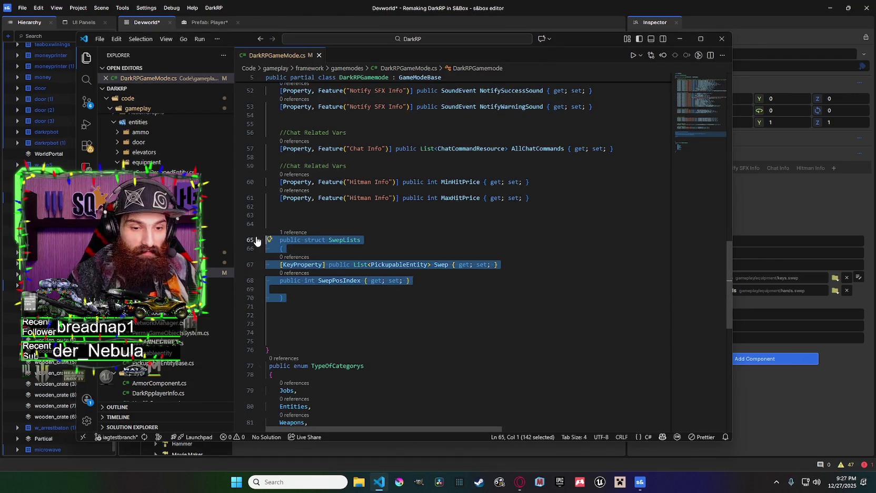
key("ctrl+slash")
left_click(543, 258)
mouse_move(507, 250)
left_mouse_down()
mouse_move(292, 250)
mouse_move(333, 252)
left_mouse_up()
scroll(453, 242, "up", 15)
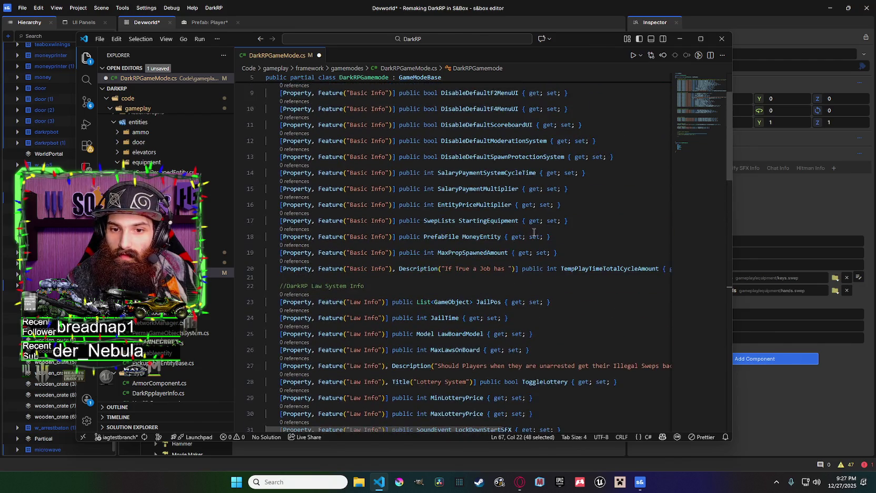
scroll(531, 232, "up", 3)
double_click(457, 289)
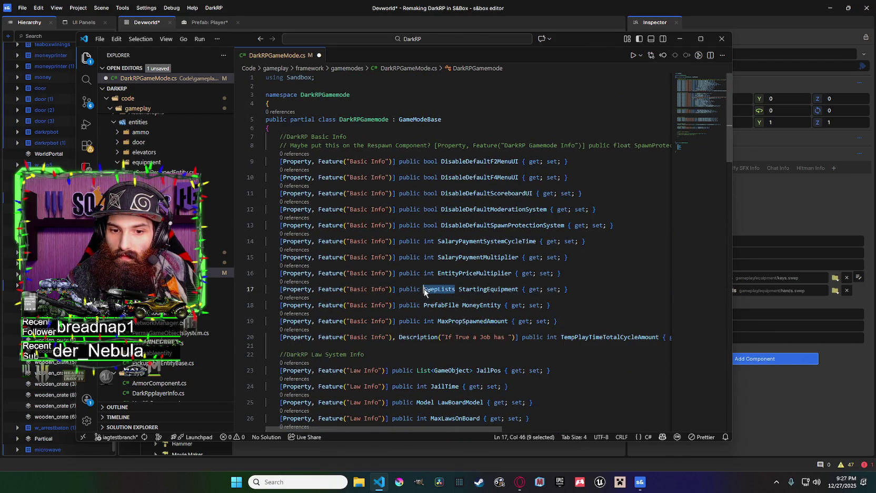
type("public List<PickupableEntity> Swep { get; set; }")
Remove the duplicate 'public' and old Swep property on line 17, restore 'List<', and save.
left_click_drag(451, 297, 428, 296)
key("BackSpace")
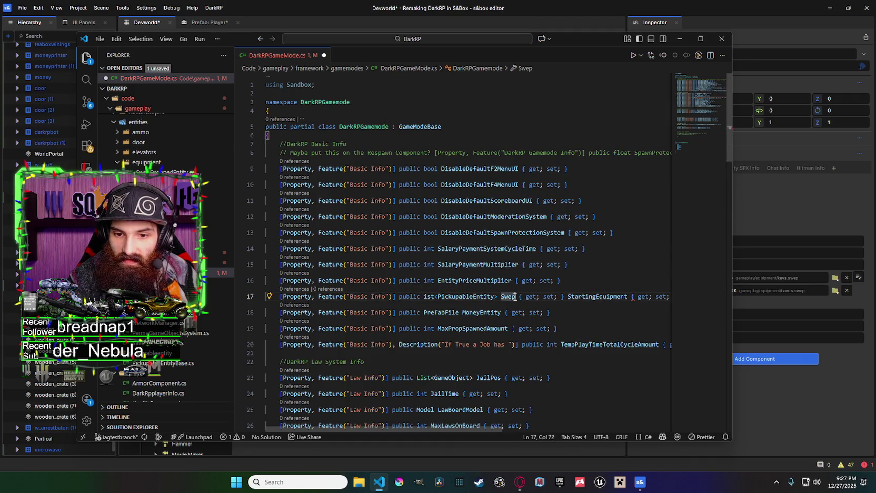
left_click(566, 297, "shift")
key("BackSpace")
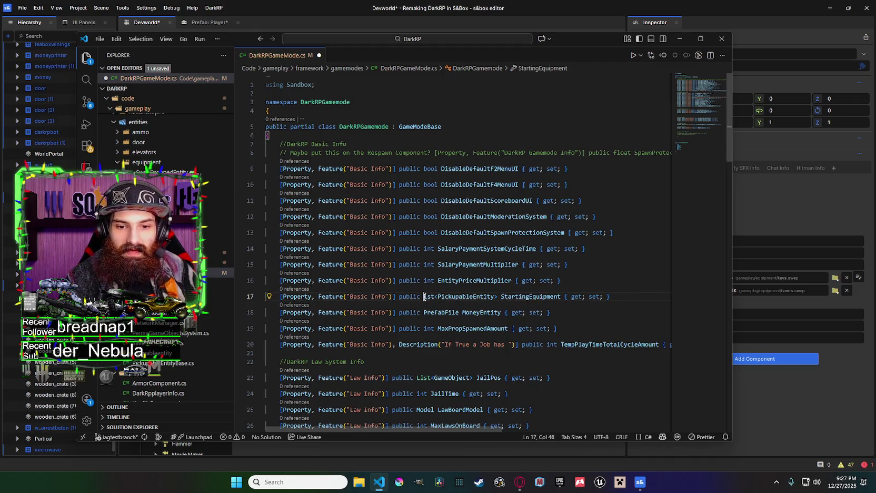
type("L")
left_click_drag(528, 280, 531, 280)
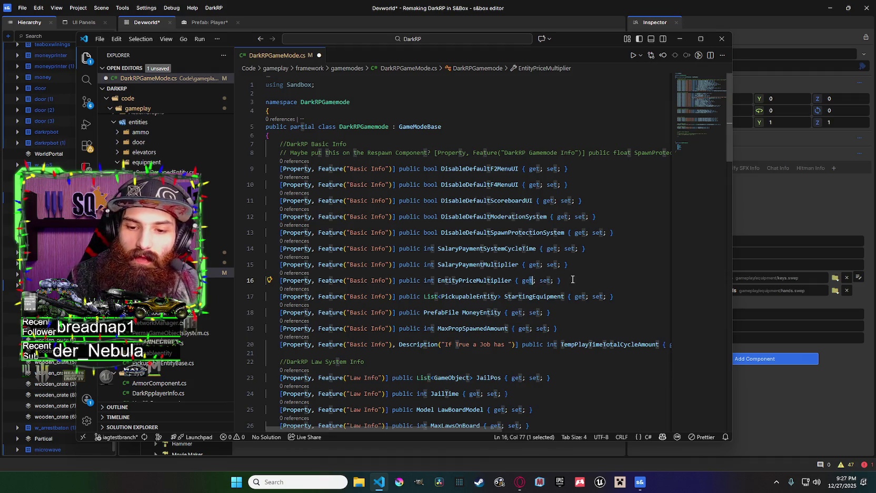
key("ctrl+s")
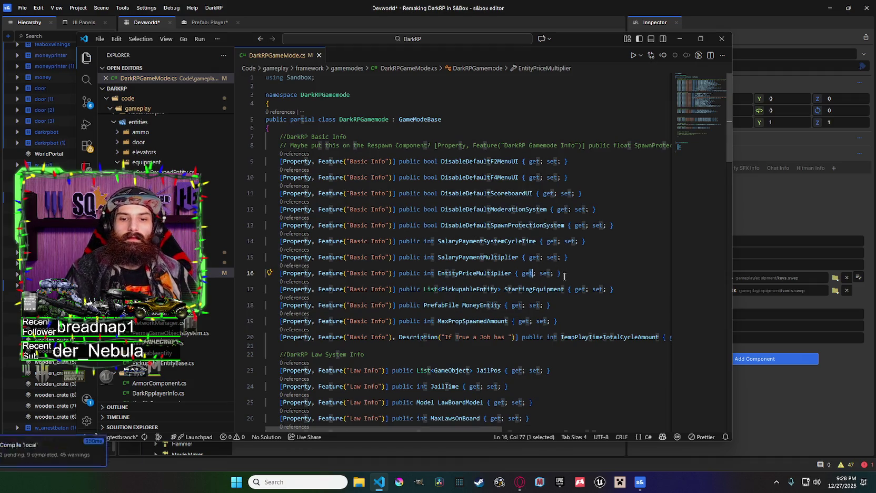
left_click(679, 39)
mouse_move(673, 84)
left_mouse_down()
mouse_move(538, 47)
mouse_move(545, 42)
left_mouse_up()
Add two Starting Equipment entries on the gamemode, set to keys.swep and hands.swep.
left_click(712, 277)
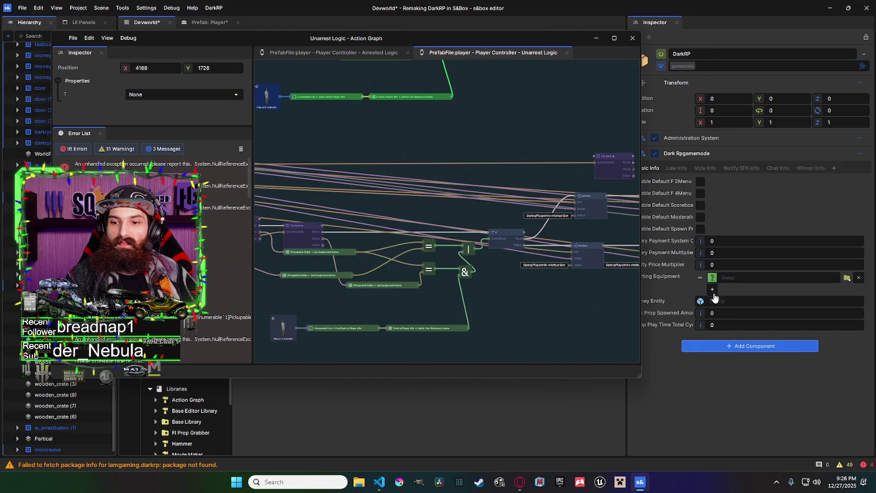
left_click_drag(559, 42, 529, 18)
left_click(767, 280)
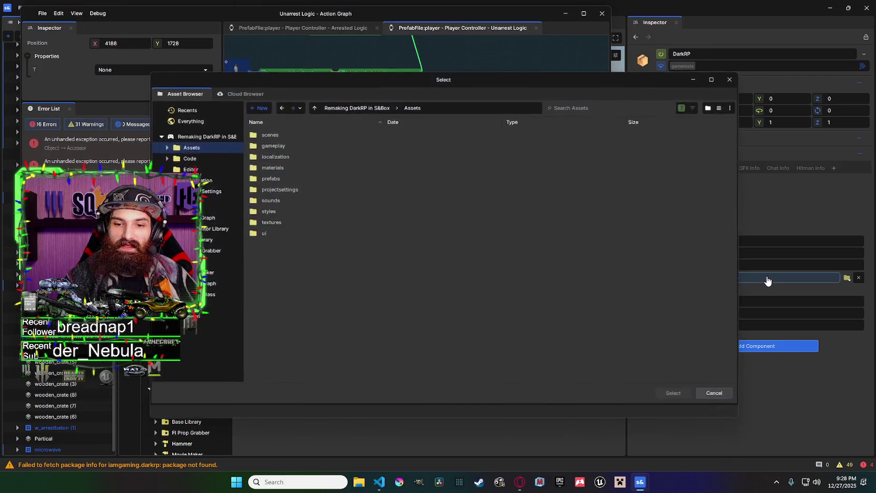
left_click(612, 108)
type("p")
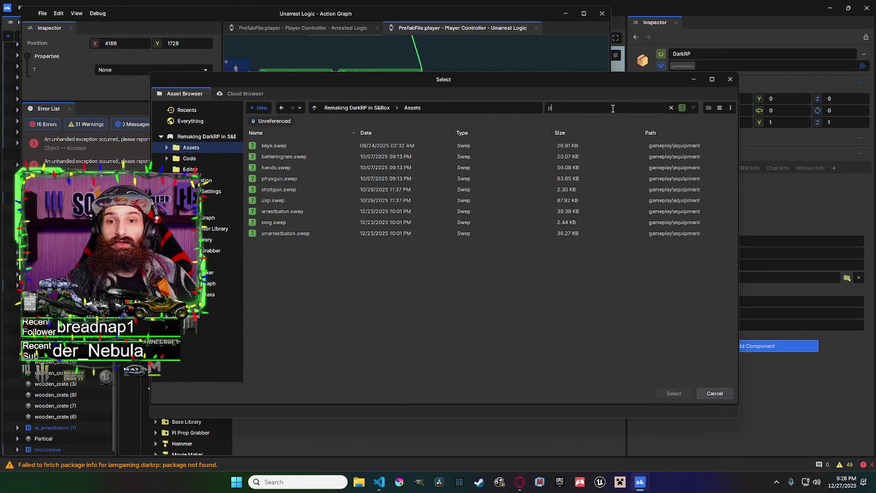
left_click(572, 145)
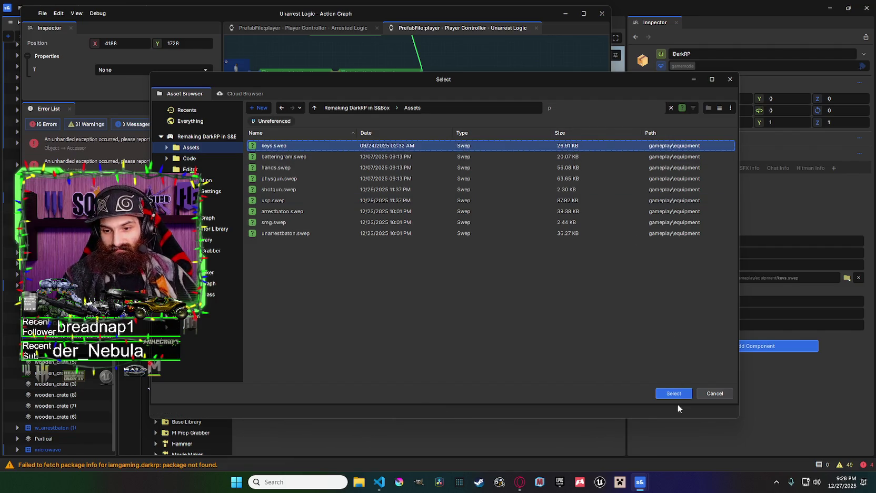
left_click(675, 395)
left_click(711, 289)
left_click(739, 290)
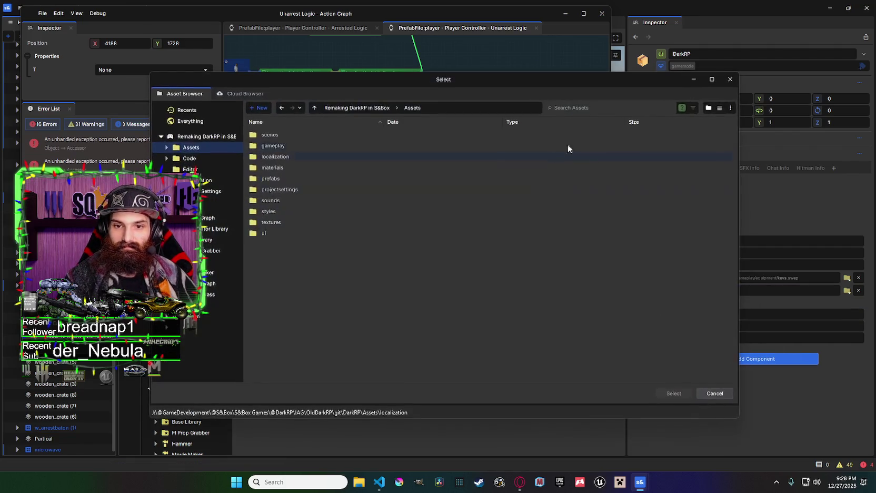
type("h")
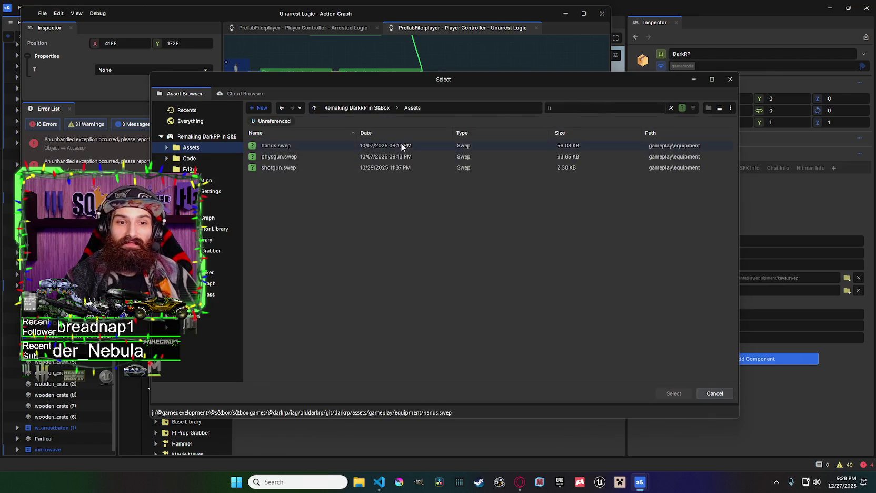
double_click(401, 146)
scroll(592, 132, "down", 5)
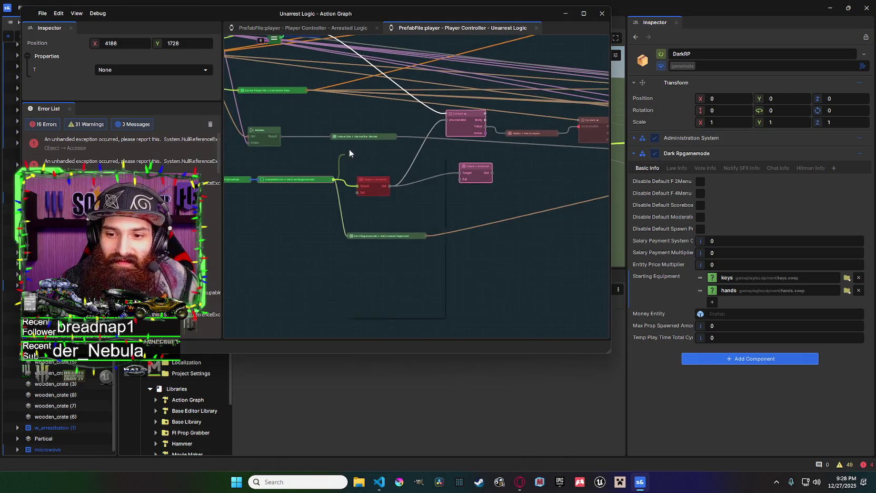
Add a Dark Rpgamemode Starting Equipment node feeding a For Each loop, removing the extra copy.
left_click_drag(350, 153, 350, 152)
type("starting")
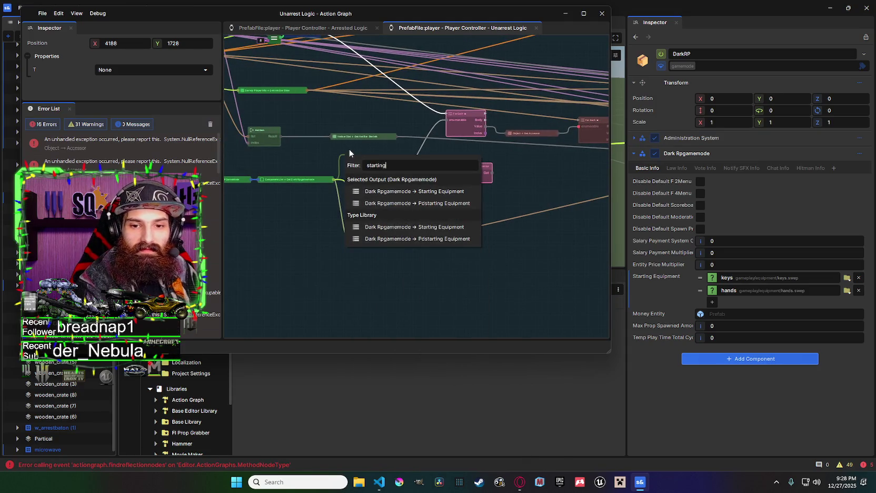
left_click(427, 192)
mouse_move(399, 171)
left_mouse_down()
mouse_move(411, 166)
mouse_move(382, 154)
mouse_move(389, 160)
mouse_move(438, 134)
left_mouse_up()
type("for")
left_click(518, 197)
right_click(420, 185)
left_click(405, 221)
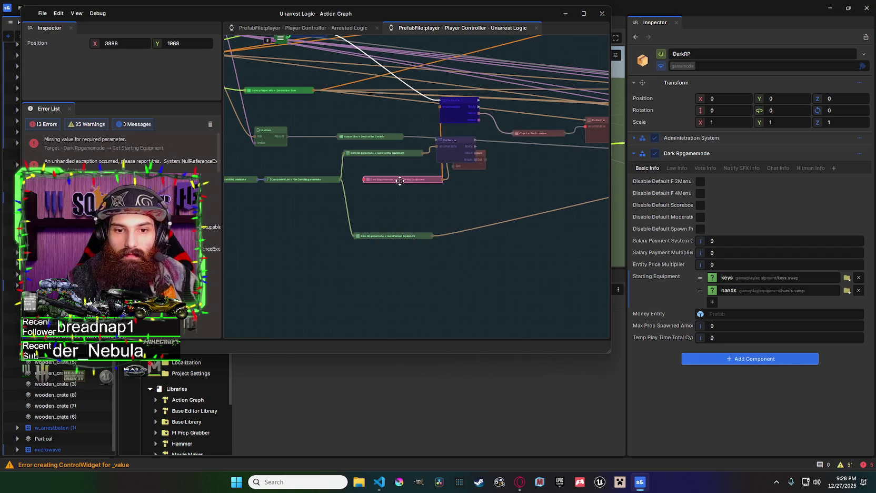
key("Delete")
Delete the broken Accessor, red For Each, lower For Each and red error nodes.
left_click_drag(472, 103, 382, 139)
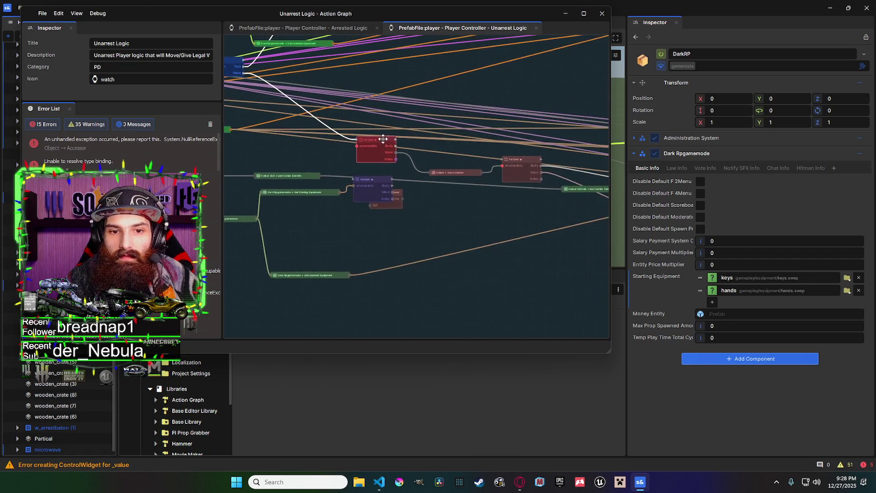
left_click(461, 173)
key("Delete")
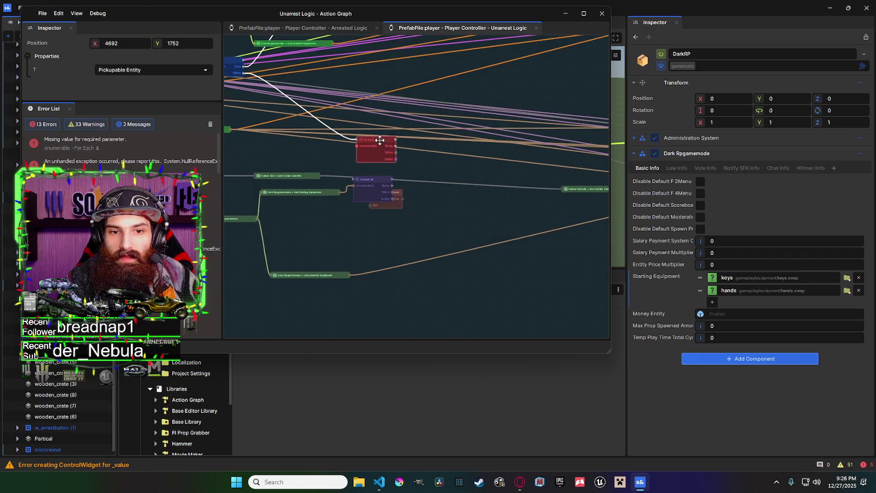
left_click(386, 149)
key("Delete")
left_click(390, 205)
key("Delete")
left_click_drag(418, 201, 302, 197)
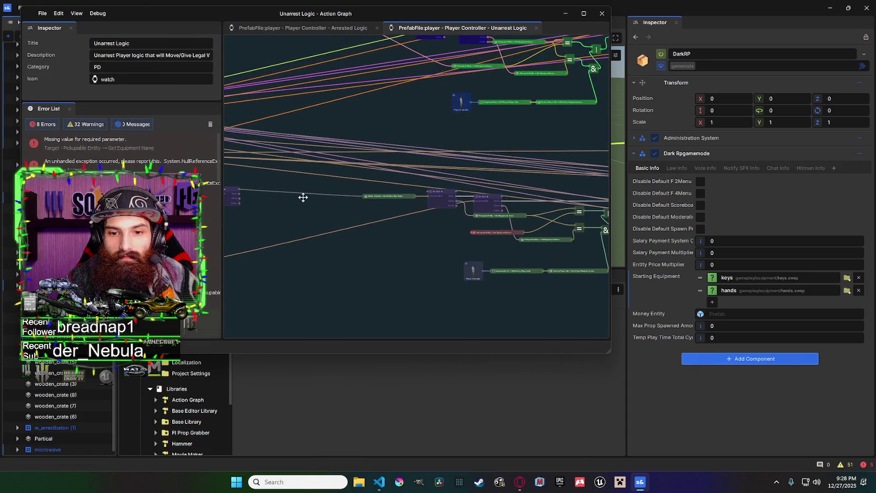
left_click(496, 232)
left_click_drag(496, 232, 515, 211)
key("Delete")
mouse_move(422, 189)
left_mouse_down()
mouse_move(496, 195)
mouse_move(403, 182)
left_mouse_up()
mouse_move(313, 195)
left_mouse_down()
mouse_move(339, 174)
mouse_move(387, 178)
mouse_move(416, 195)
left_mouse_up()
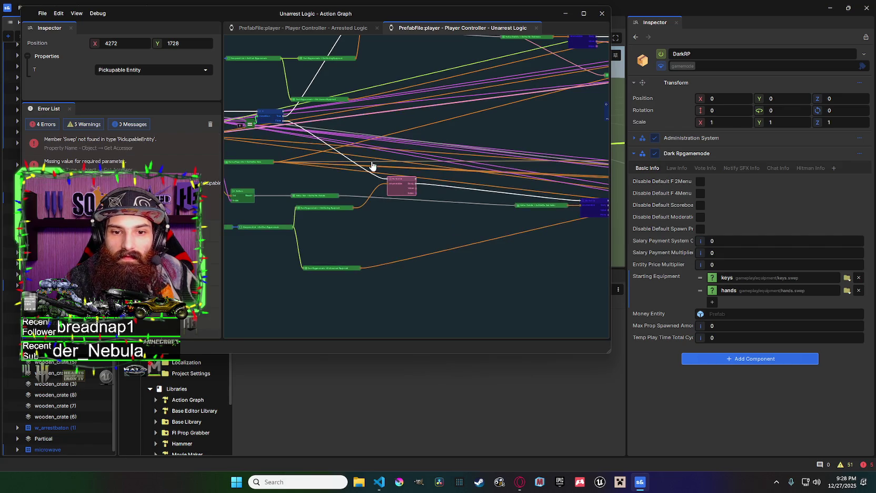
Delete the remaining red Swep accessor node and the Pickupable Entity node.
mouse_move(391, 186)
left_mouse_down()
mouse_move(327, 173)
mouse_move(347, 169)
mouse_move(328, 165)
left_mouse_up()
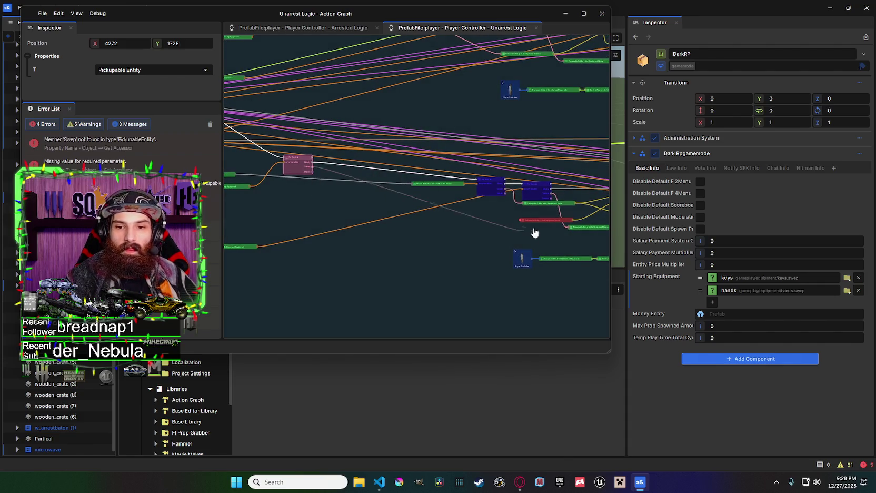
mouse_move(520, 224)
left_mouse_down()
mouse_move(406, 212)
mouse_move(453, 209)
mouse_move(437, 130)
left_mouse_up()
left_click(437, 130)
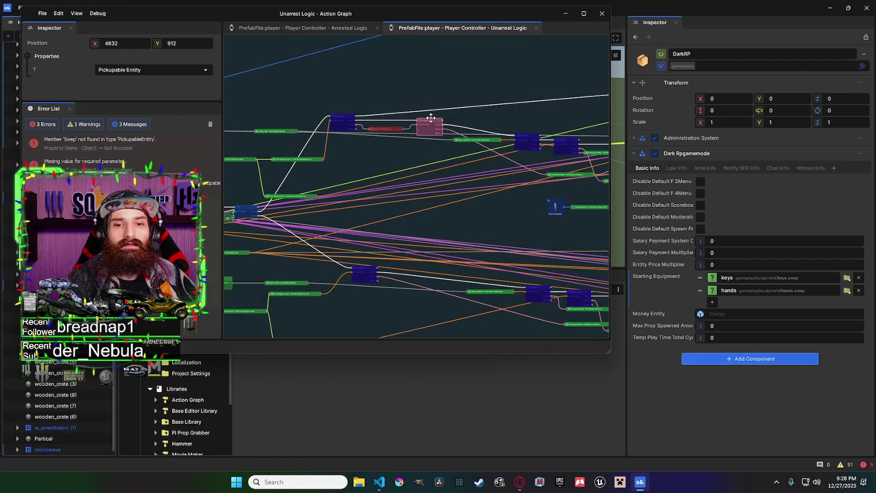
key("Delete")
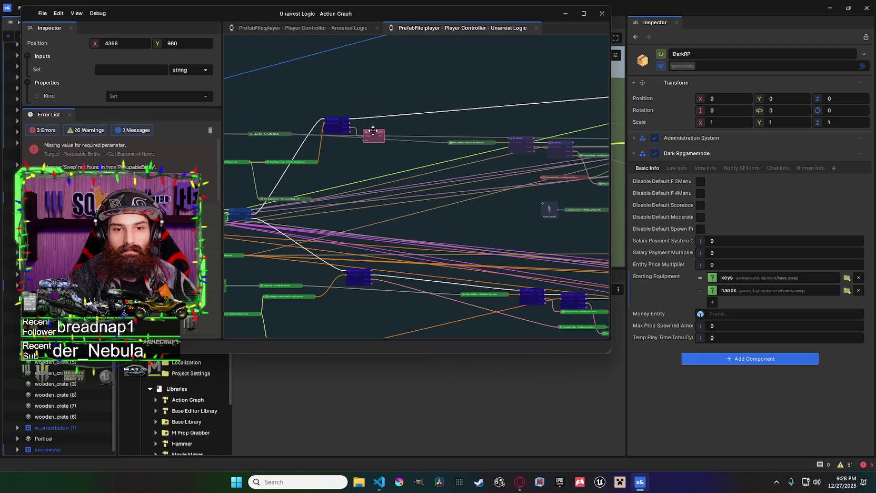
left_click(339, 118)
left_click_drag(361, 140, 373, 134)
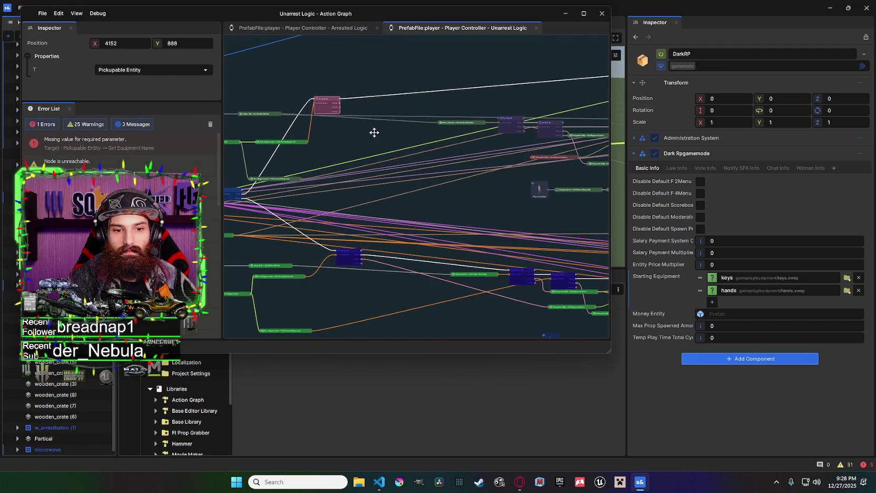
scroll(345, 167, "right", 5)
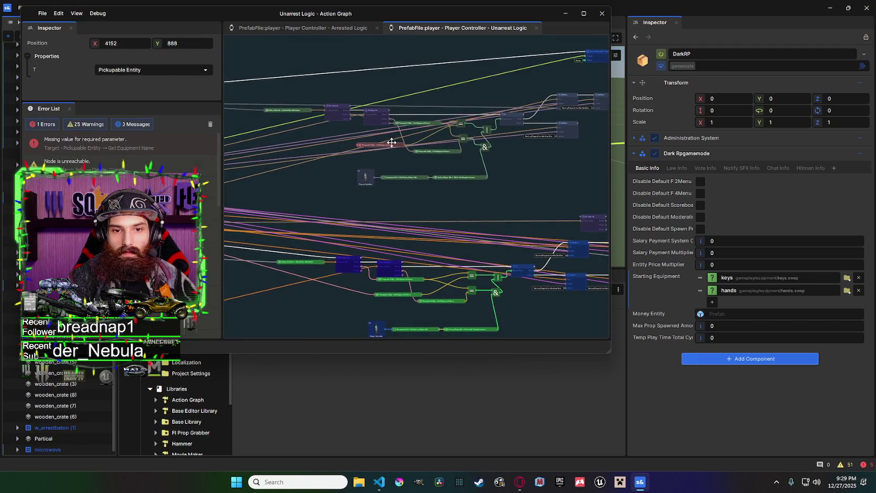
key("Delete")
Wire the loop's equipment item into Get Equipment Name, leaving 0 errors.
scroll(485, 182, "down", 1)
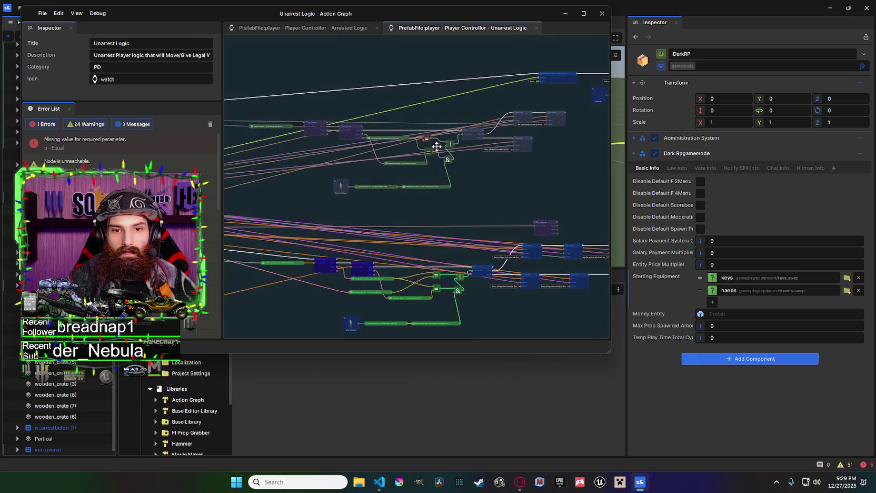
scroll(440, 165, "left", 4)
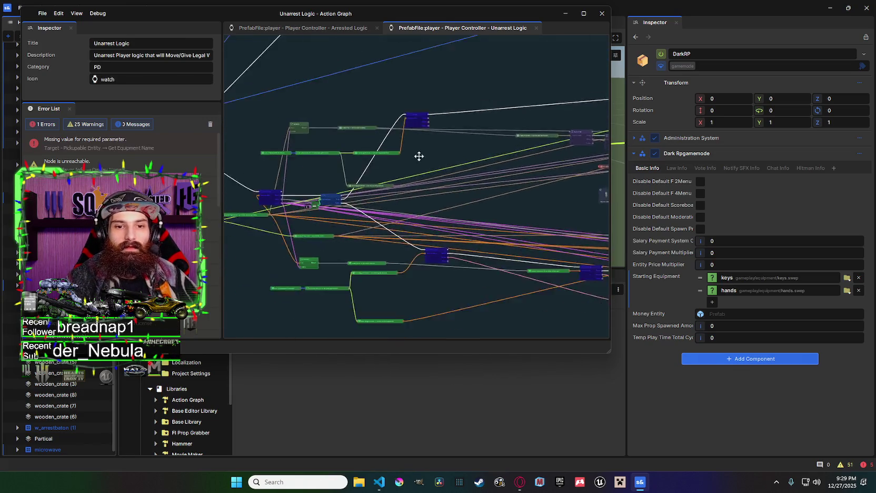
left_click_drag(485, 174, 465, 149)
scroll(426, 180, "down", 2)
scroll(427, 180, "right", 2)
scroll(378, 159, "down", 2)
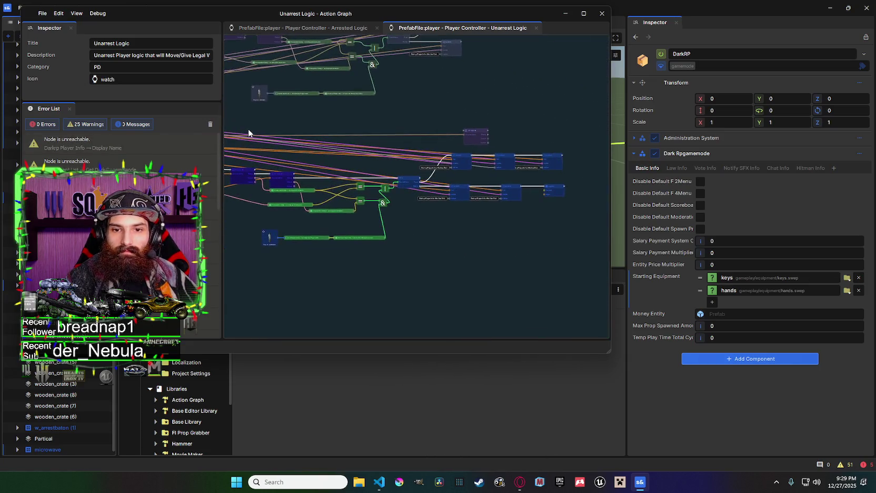
scroll(516, 143, "left", 5)
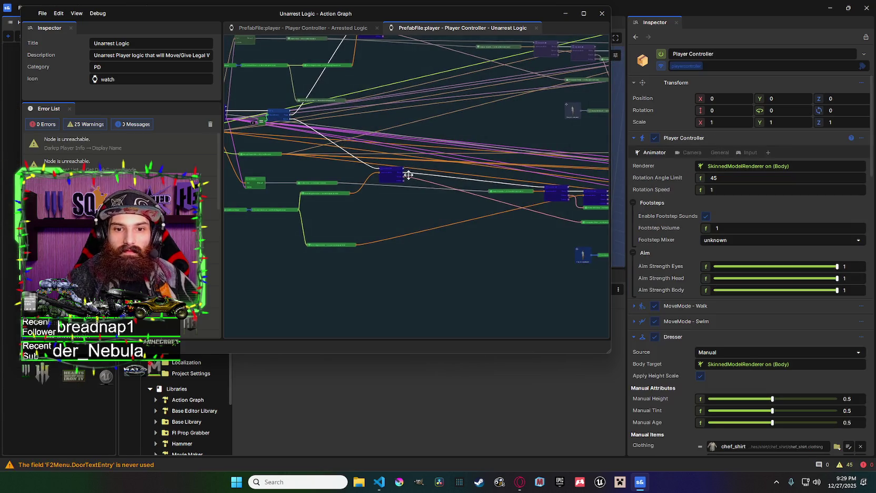
scroll(434, 188, "up", 5)
scroll(464, 194, "right", 3)
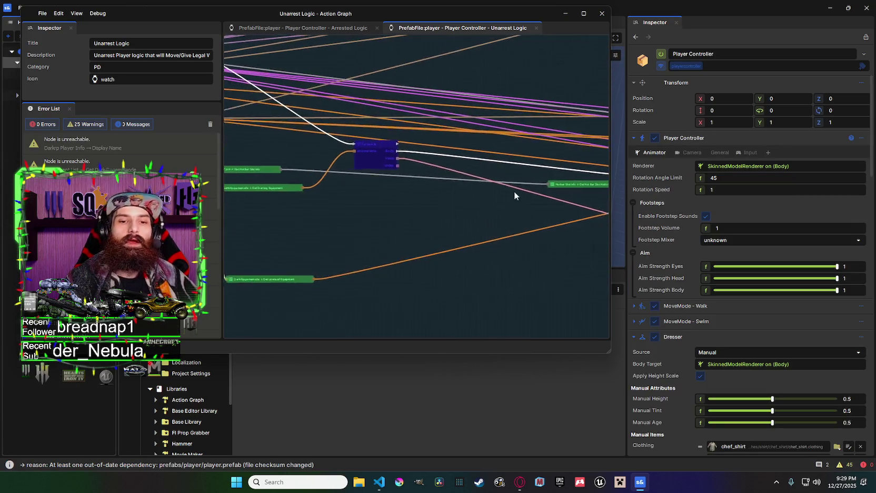
scroll(522, 184, "left", 2)
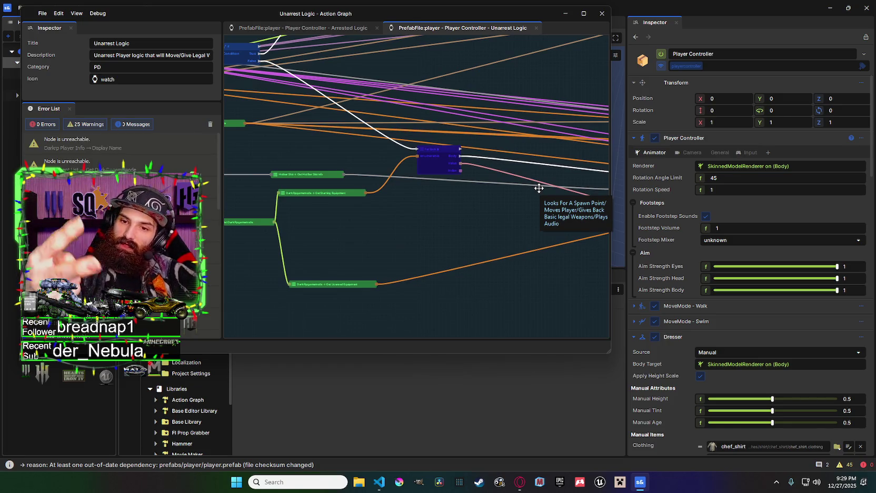
mouse_move(539, 188)
left_mouse_down()
mouse_move(313, 219)
mouse_move(274, 208)
left_mouse_up()
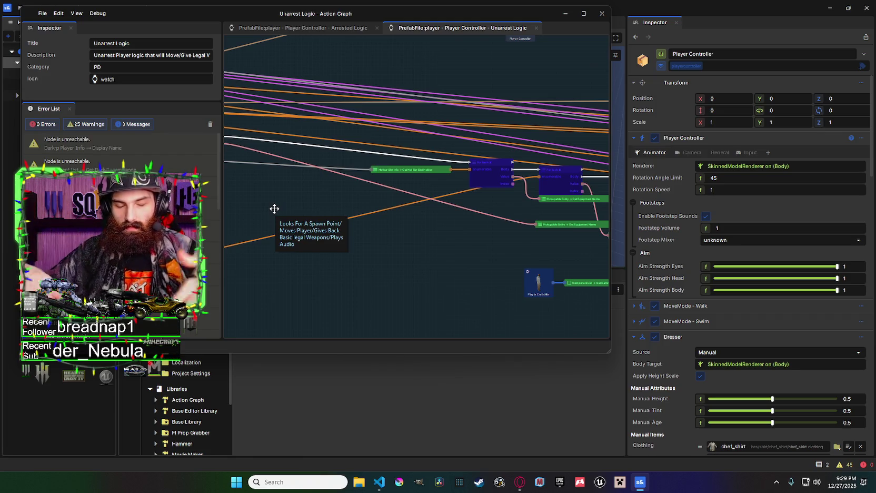
mouse_move(485, 224)
left_mouse_down()
mouse_move(280, 215)
mouse_move(441, 208)
left_mouse_up()
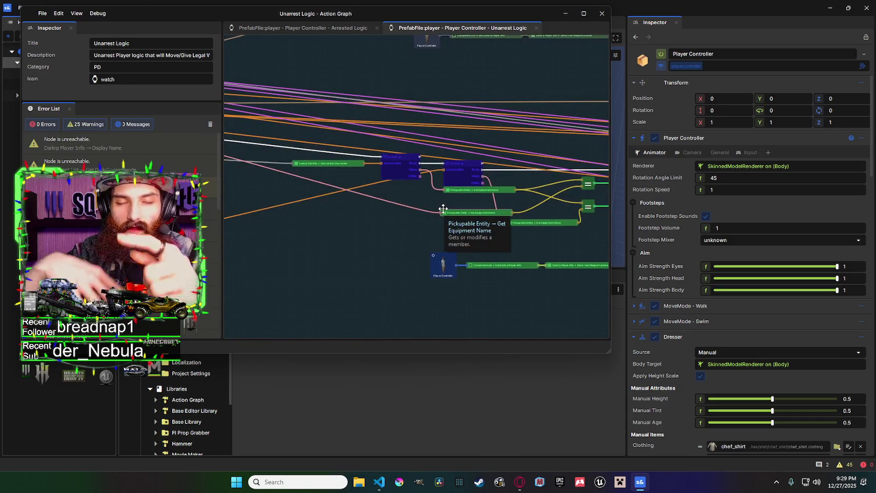
mouse_move(422, 202)
left_mouse_down()
mouse_move(546, 225)
mouse_move(606, 277)
left_mouse_up()
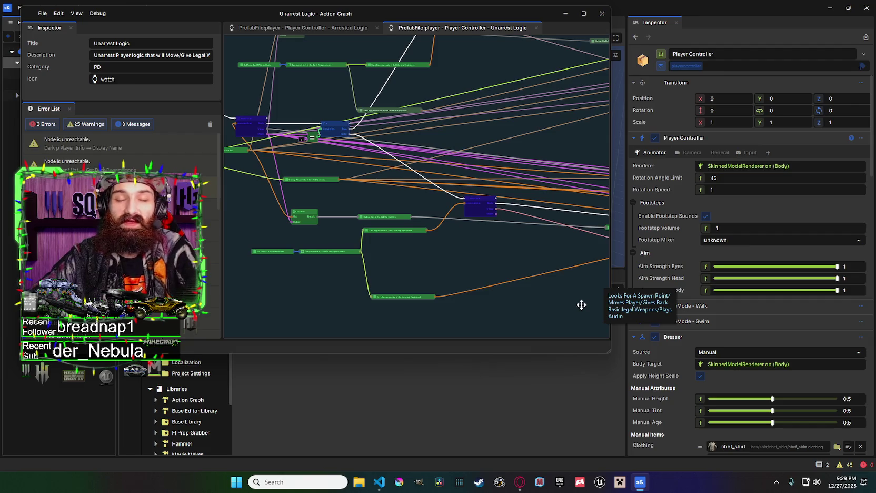
mouse_move(471, 259)
left_mouse_down()
mouse_move(479, 257)
mouse_move(434, 265)
mouse_move(442, 233)
left_mouse_up()
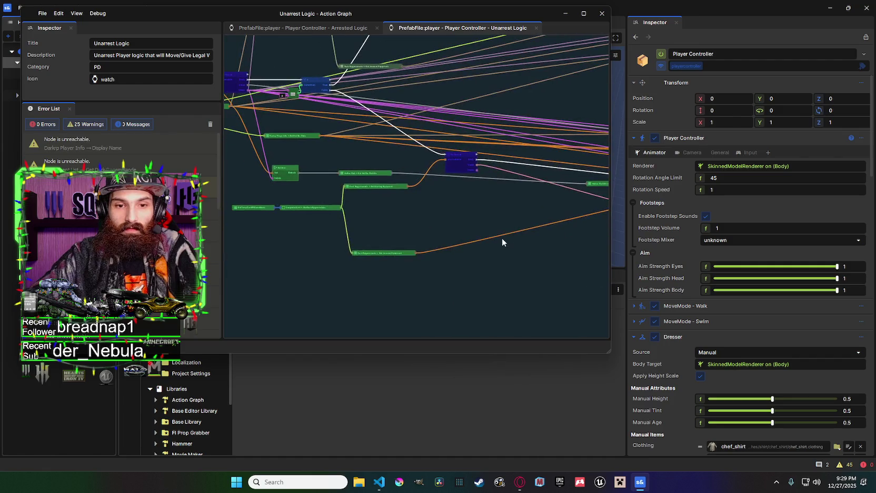
left_click_drag(558, 265, 645, 283)
mouse_move(542, 209)
left_mouse_down()
mouse_move(483, 211)
mouse_move(425, 199)
left_mouse_up()
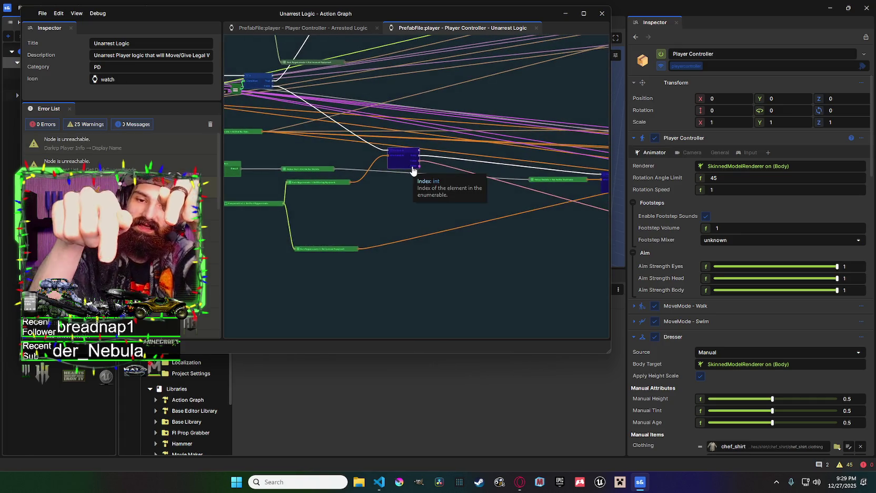
left_click_drag(496, 216, 262, 200)
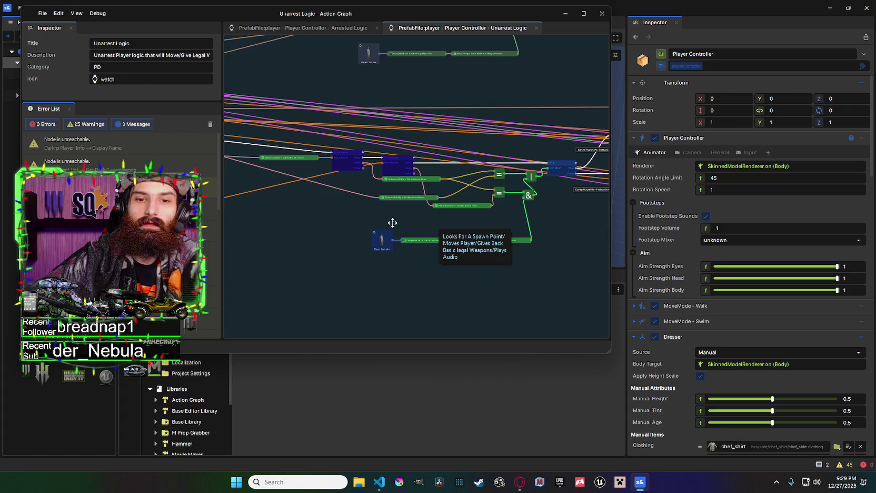
scroll(308, 228, "up", 1)
mouse_move(309, 228)
left_mouse_down()
mouse_move(429, 242)
mouse_move(433, 254)
left_mouse_up()
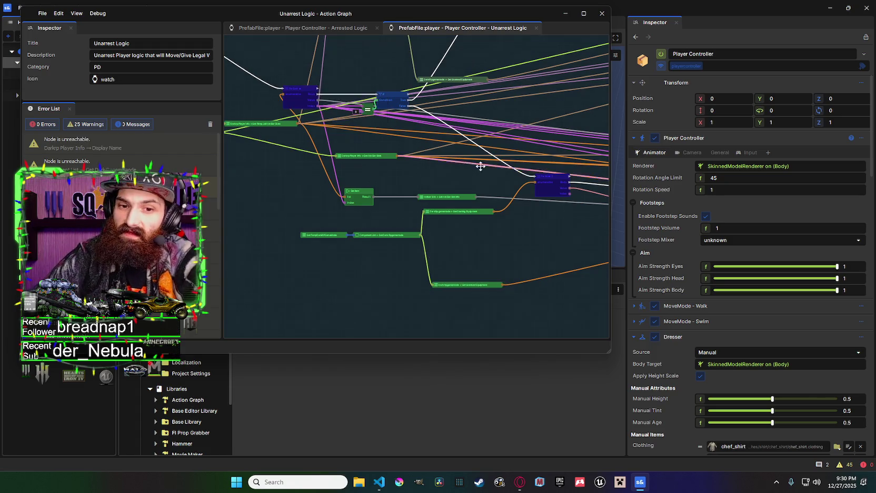
left_click_drag(537, 190, 400, 131)
left_click_drag(438, 164, 366, 145)
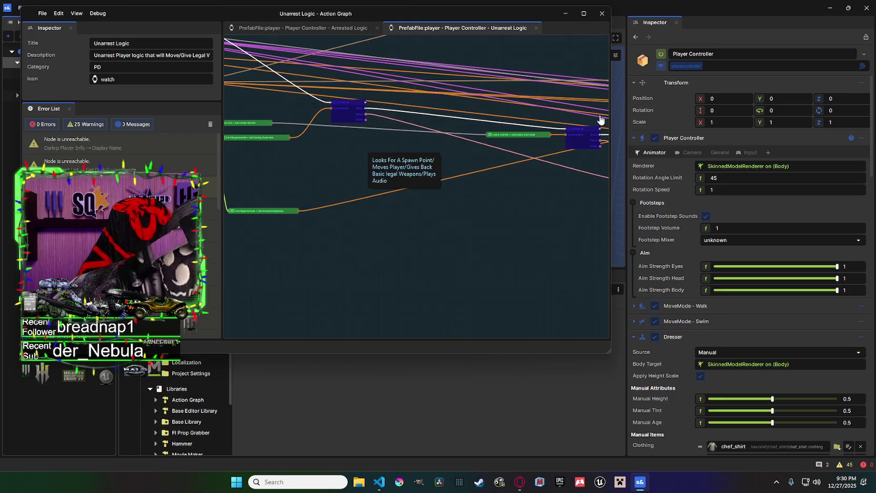
mouse_move(532, 195)
left_mouse_down()
mouse_move(316, 188)
mouse_move(479, 195)
mouse_move(424, 190)
left_mouse_up()
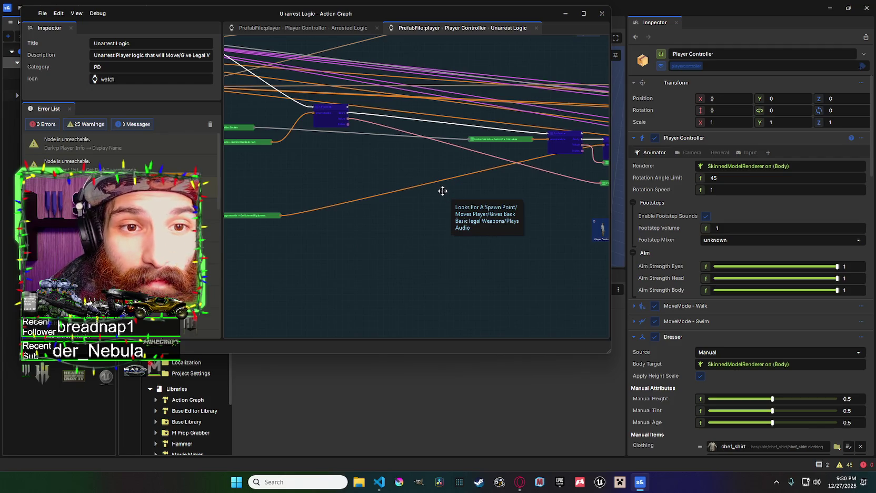
mouse_move(425, 190)
left_mouse_down()
mouse_move(501, 193)
mouse_move(418, 184)
mouse_move(414, 192)
left_mouse_up()
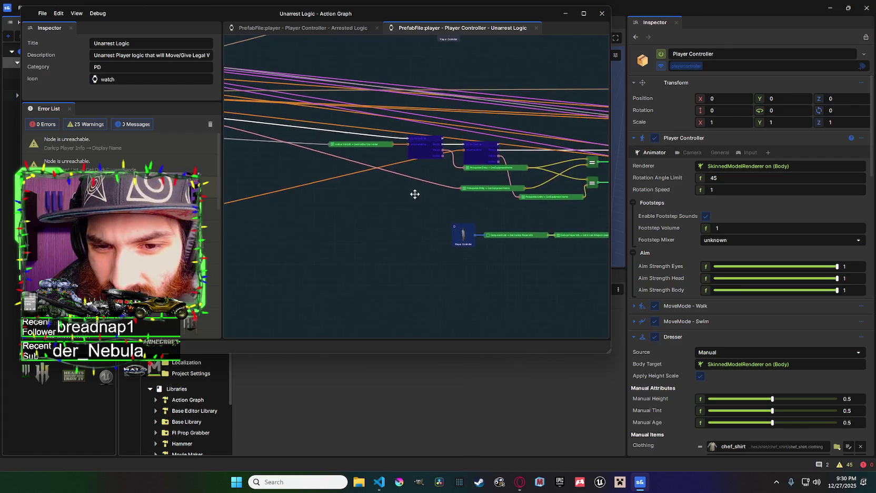
left_click_drag(483, 196, 576, 193)
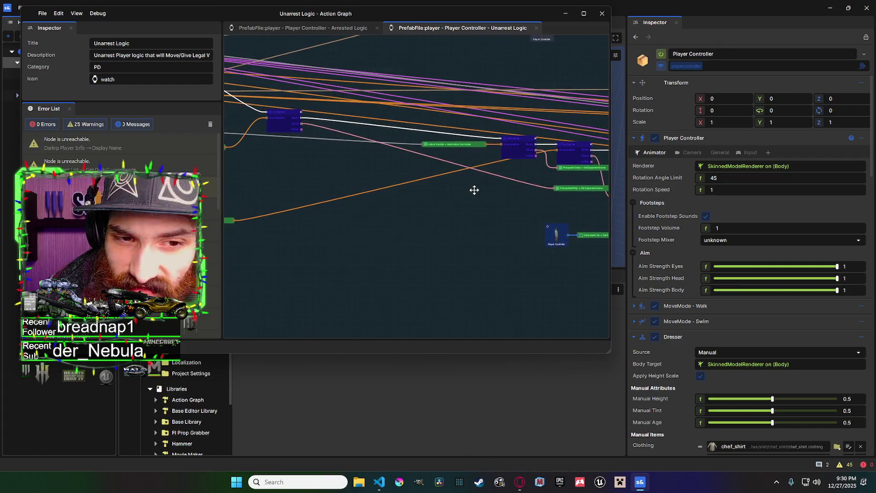
mouse_move(480, 189)
left_mouse_down()
mouse_move(433, 193)
mouse_move(498, 204)
left_mouse_up()
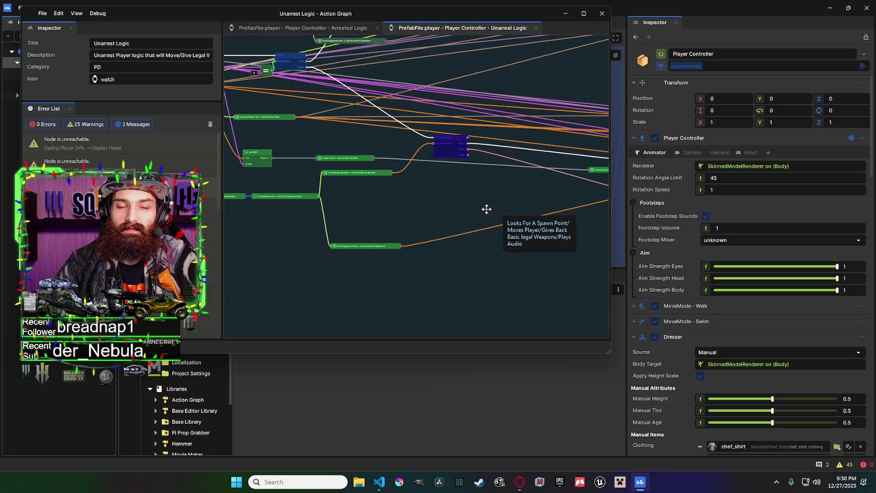
mouse_move(487, 209)
left_mouse_down()
mouse_move(426, 190)
mouse_move(410, 172)
mouse_move(372, 172)
left_mouse_up()
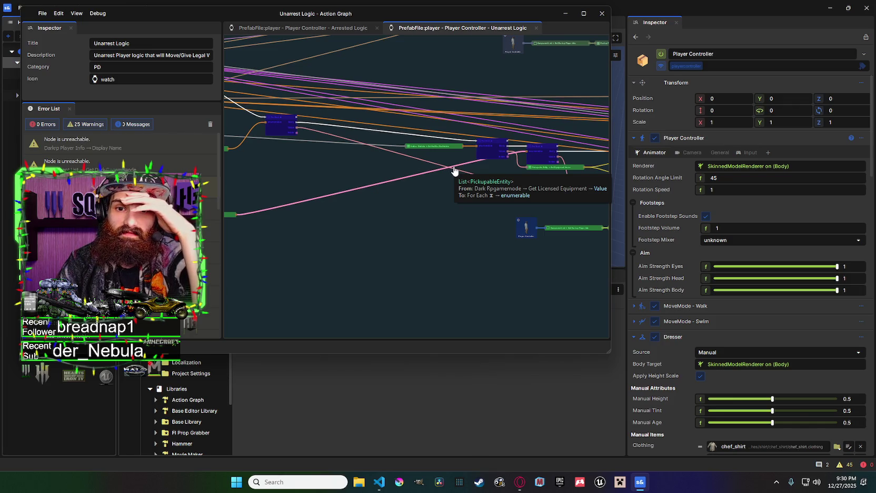
scroll(454, 171, "right", 5)
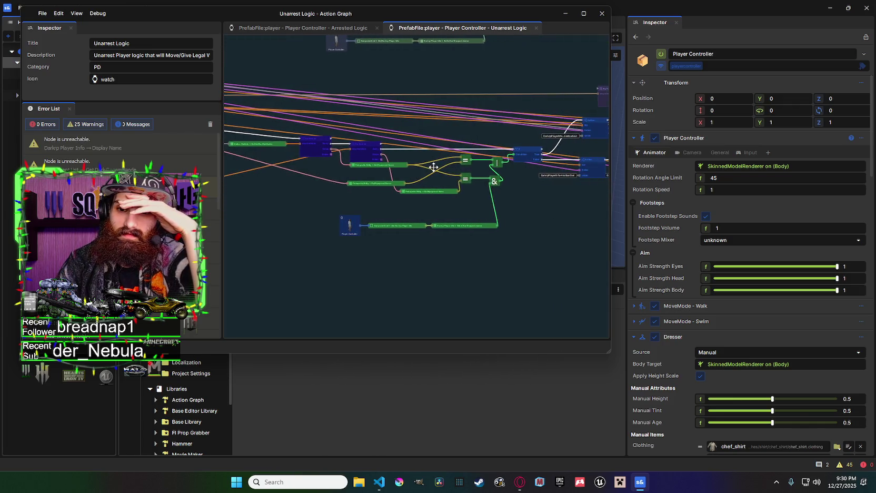
scroll(433, 168, "left", 2)
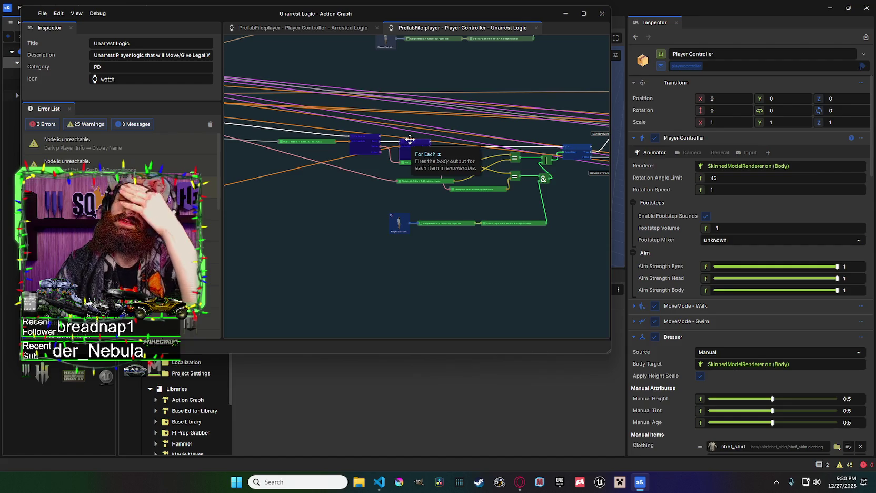
scroll(524, 209, "left", 5)
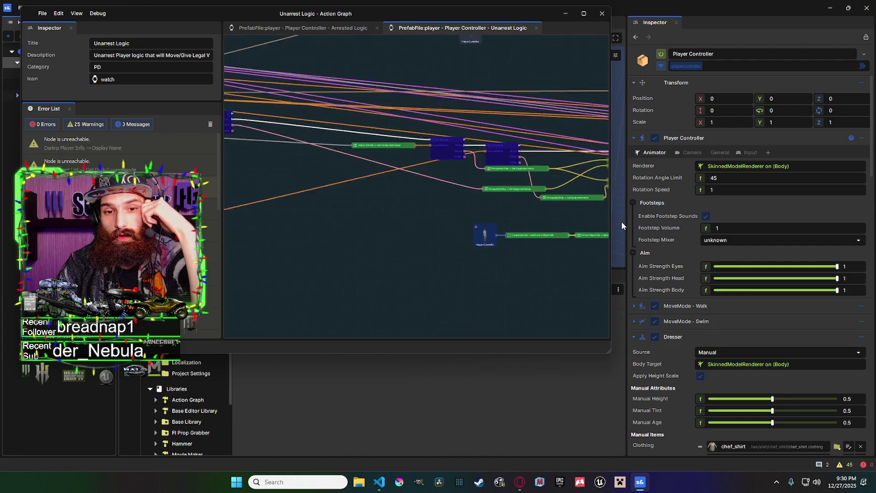
scroll(537, 176, "right", 7)
scroll(389, 138, "left", 3)
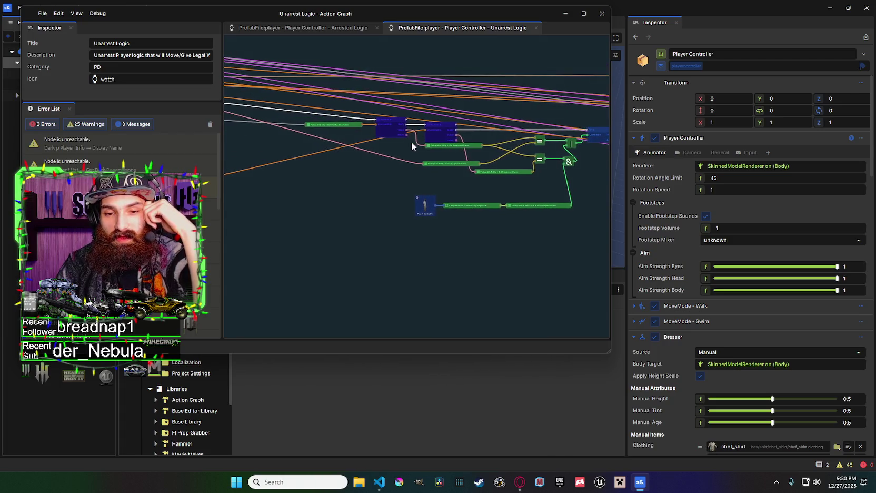
left_click_drag(411, 141, 549, 171)
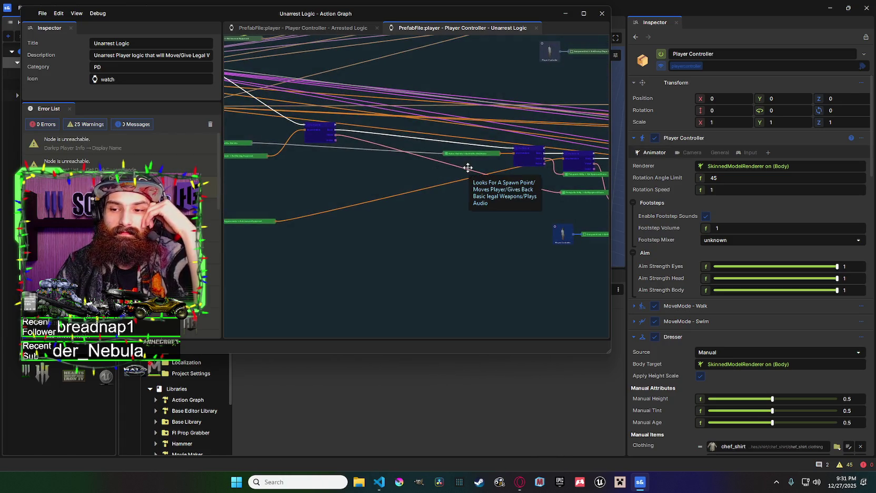
left_click_drag(468, 168, 332, 169)
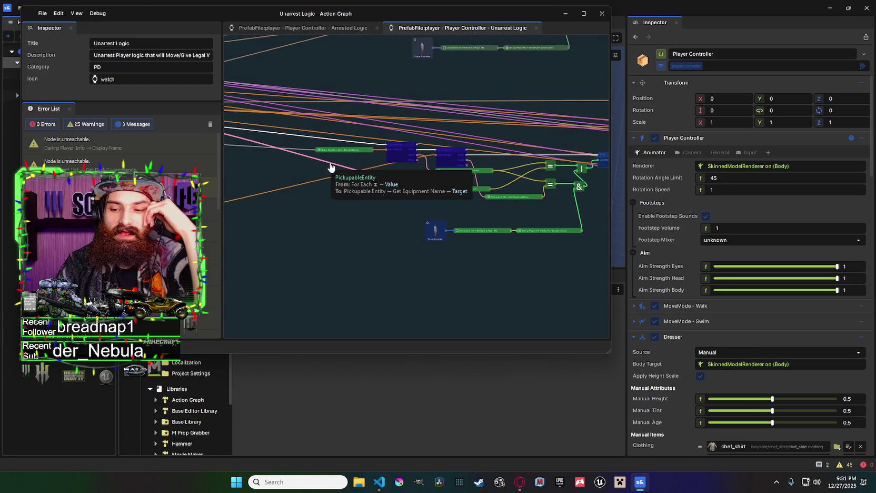
scroll(279, 161, "right", 6)
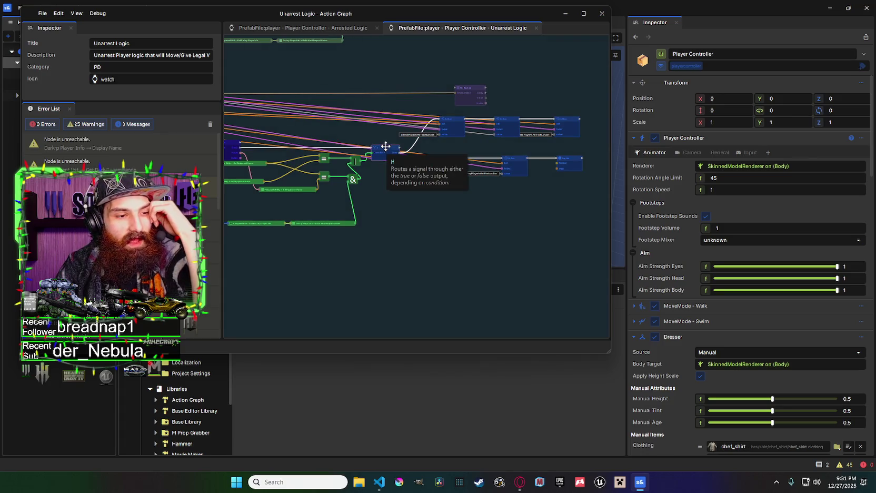
Inspect the Hotbar Slot Set Item nodes in the Inspector and move one node further right.
scroll(573, 161, "up", 5)
scroll(573, 161, "down", 3)
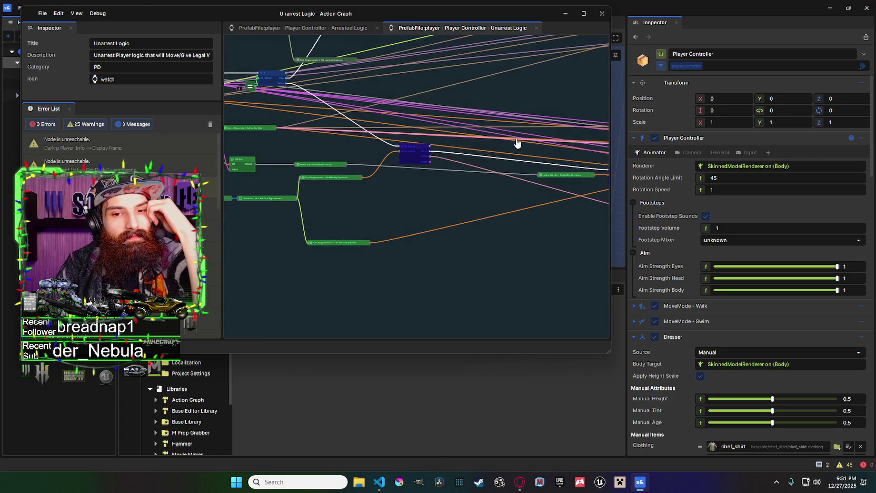
mouse_move(518, 140)
left_mouse_down()
mouse_move(342, 113)
mouse_move(387, 108)
mouse_move(303, 132)
left_mouse_up()
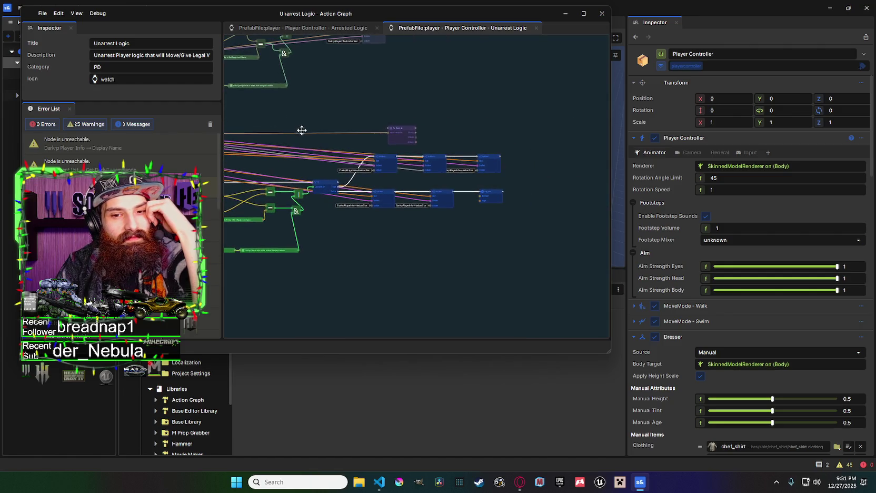
scroll(384, 176, "up", 2)
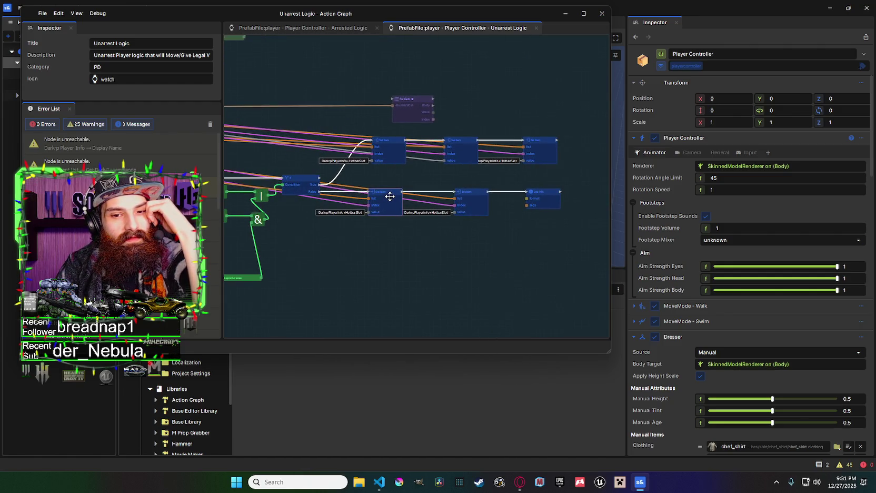
scroll(487, 181, "up", 2)
scroll(388, 208, "up", 1)
left_click(416, 170)
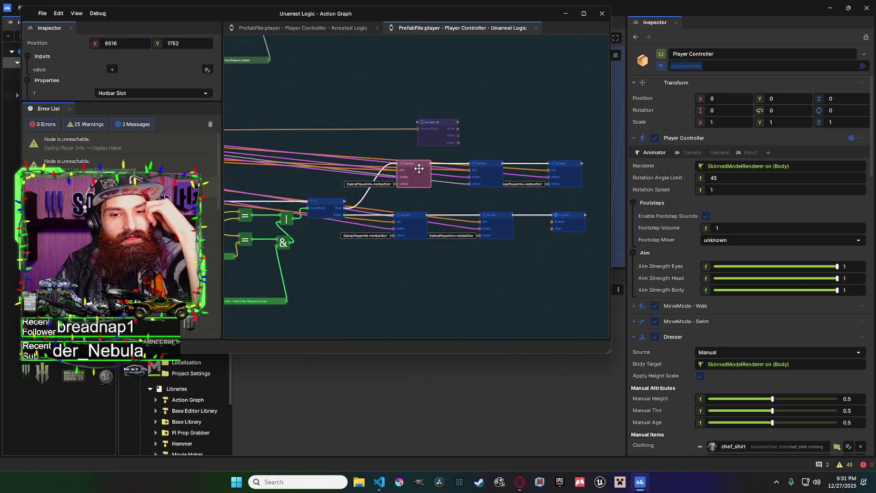
left_click(399, 178)
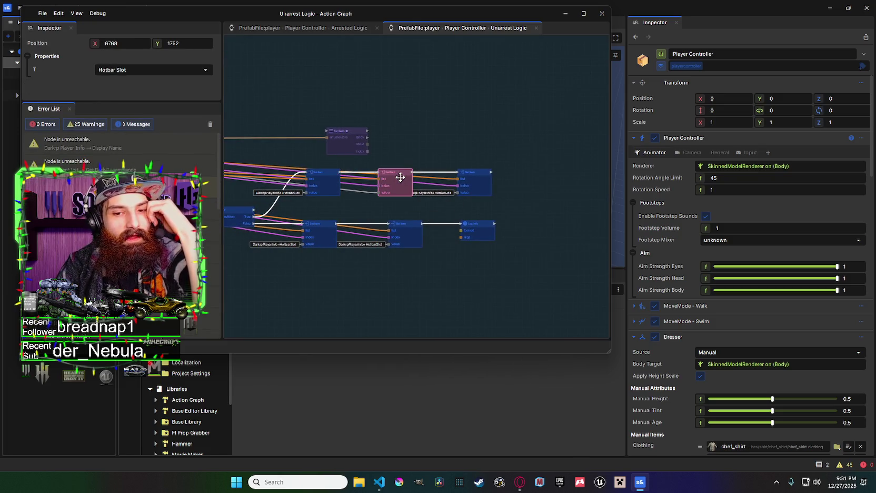
scroll(401, 177, "up", 1)
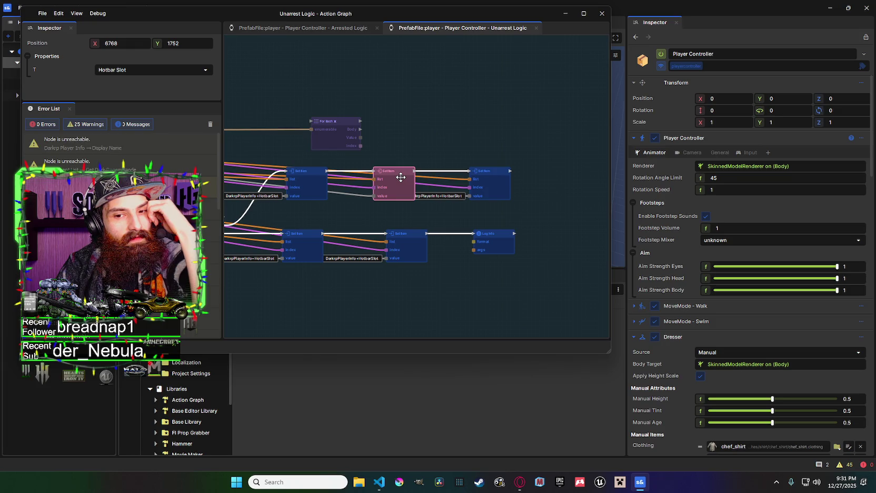
scroll(401, 178, "down", 3)
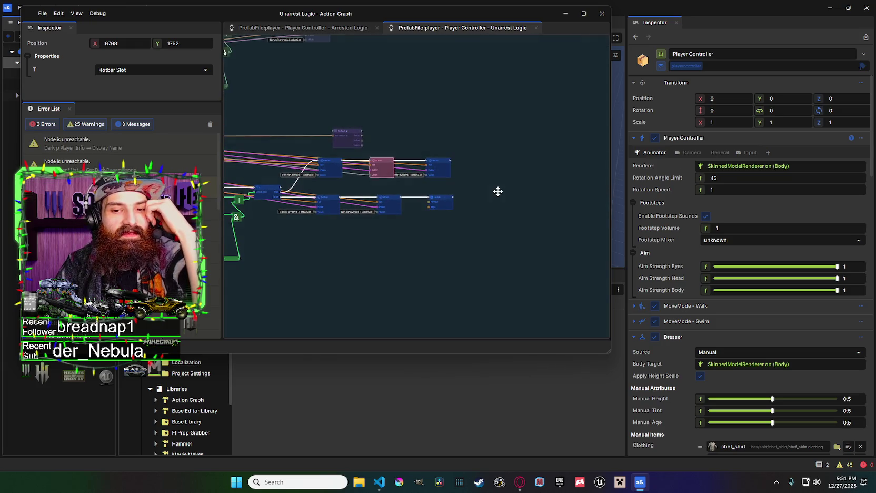
left_click(444, 161)
left_click(530, 186)
left_click_drag(324, 130, 601, 156)
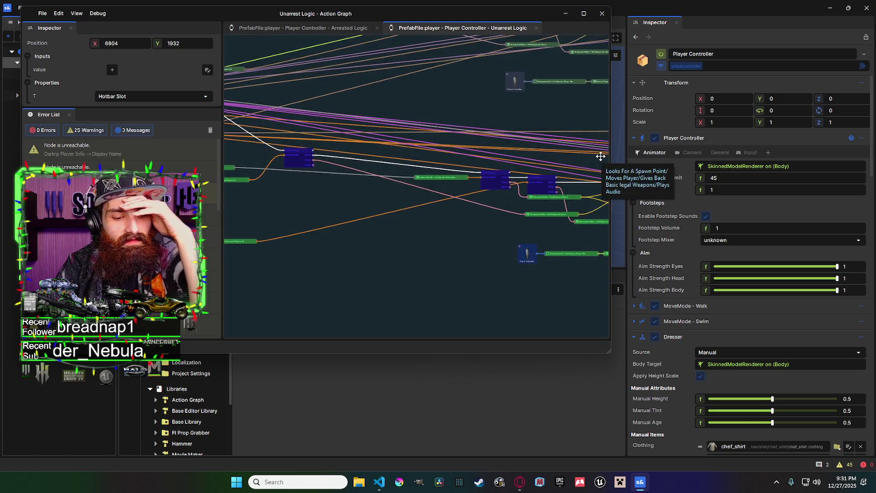
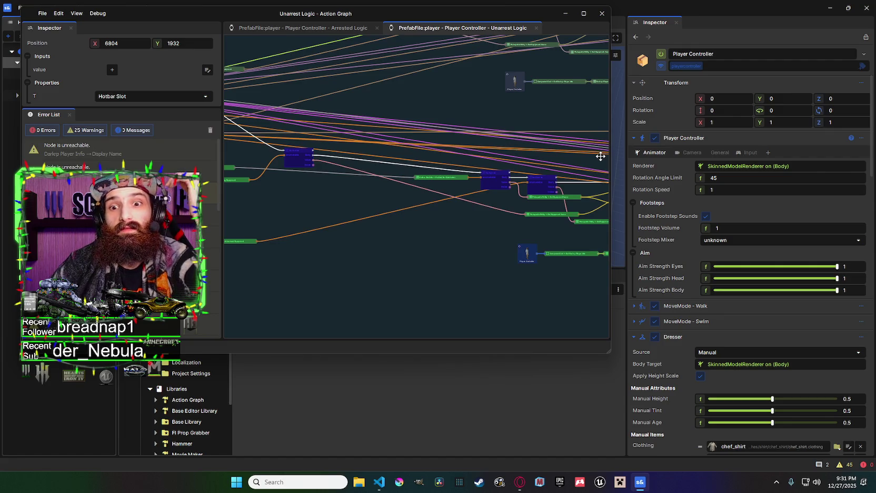
Pan and zoom across the Unarrest Logic graph to inspect the nodes further right.
mouse_move(600, 157)
left_mouse_down()
mouse_move(496, 152)
mouse_move(487, 135)
mouse_move(539, 132)
mouse_move(411, 105)
mouse_move(479, 142)
mouse_move(430, 156)
mouse_move(547, 173)
left_mouse_up()
scroll(430, 156, "down", 1)
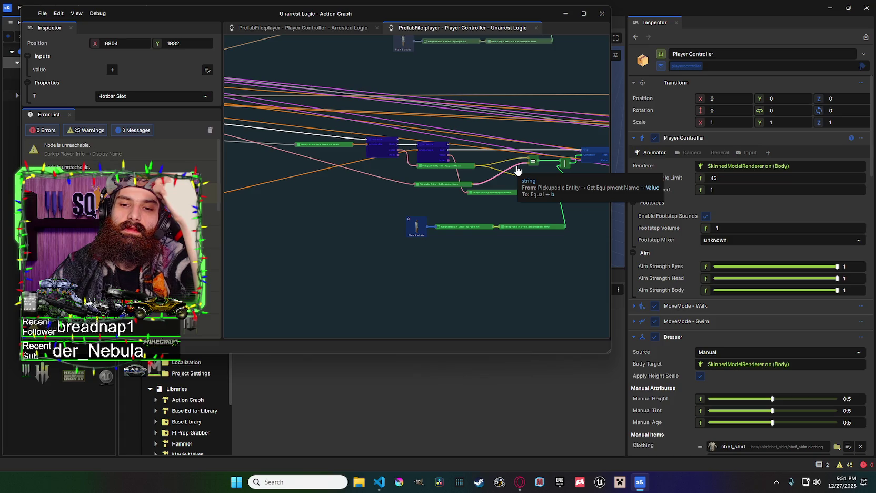
left_click(750, 190)
mouse_move(467, 172)
left_mouse_down()
mouse_move(279, 143)
mouse_move(242, 157)
left_mouse_up()
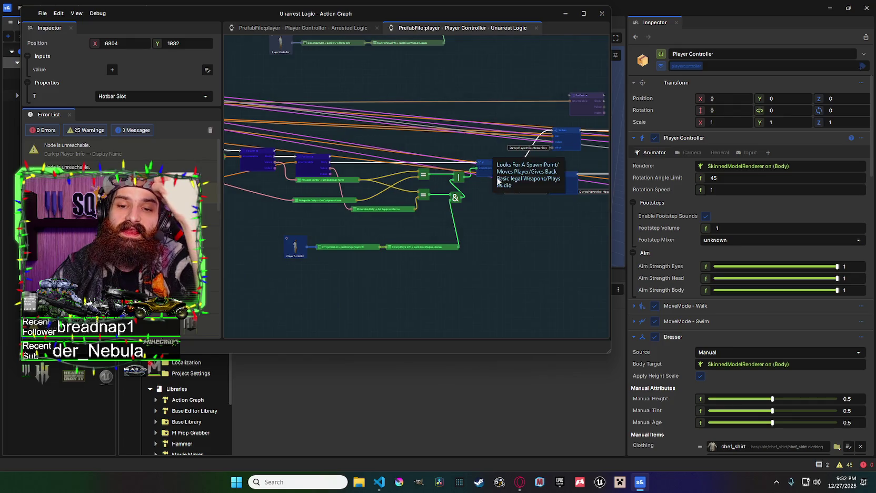
left_click_drag(497, 180, 313, 177)
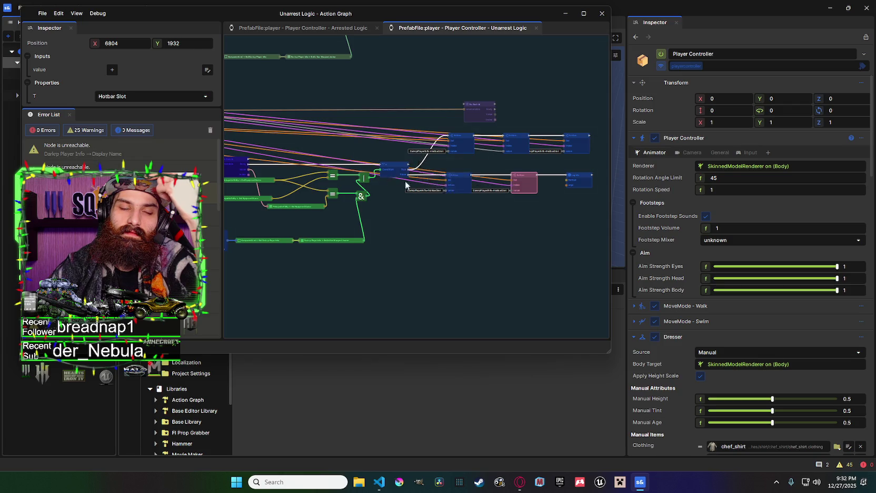
left_click_drag(422, 157, 758, 208)
scroll(554, 161, "up", 3)
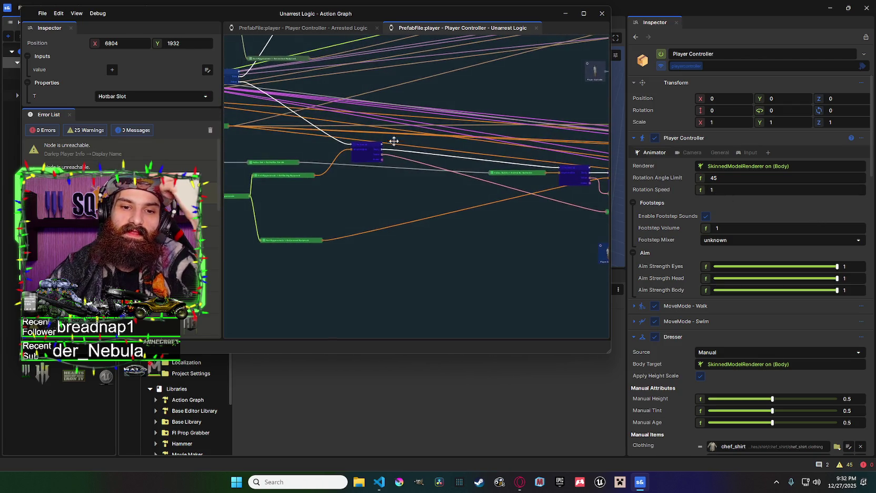
left_click_drag(482, 168, 366, 151)
Center the comparison nodes and pull a new wire from the Pickupable Entity output.
mouse_move(530, 168)
left_mouse_down()
mouse_move(417, 167)
mouse_move(577, 161)
left_mouse_up()
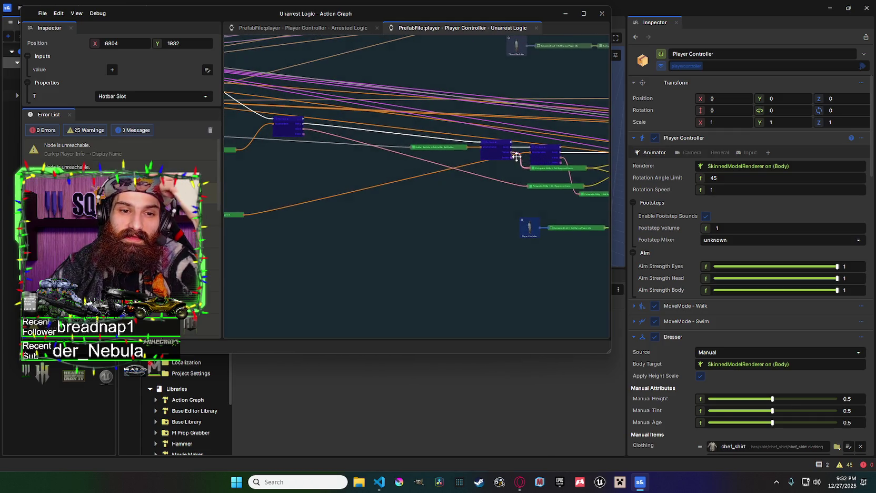
left_click_drag(521, 165, 369, 158)
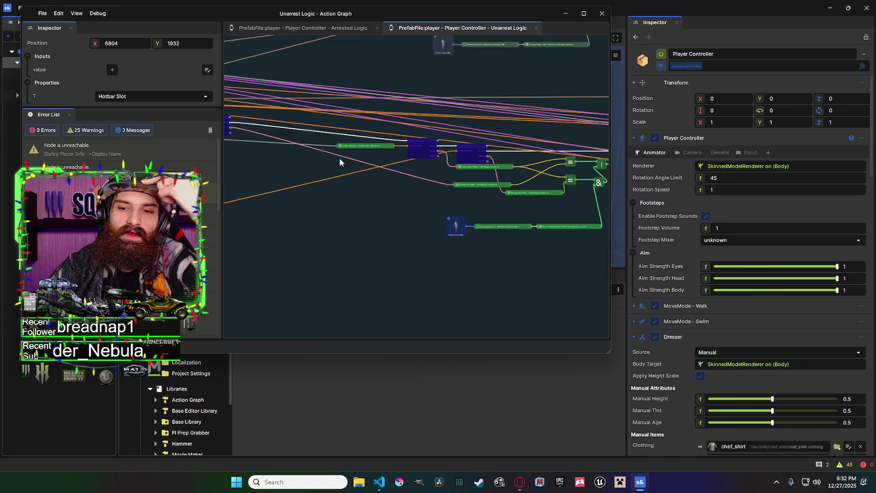
mouse_move(533, 183)
left_mouse_down()
mouse_move(398, 194)
mouse_move(553, 187)
left_mouse_up()
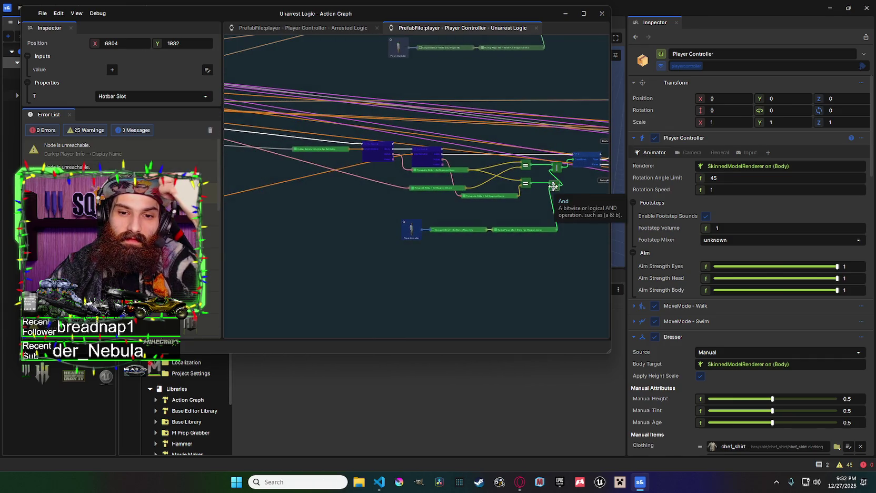
scroll(550, 189, "up", 2)
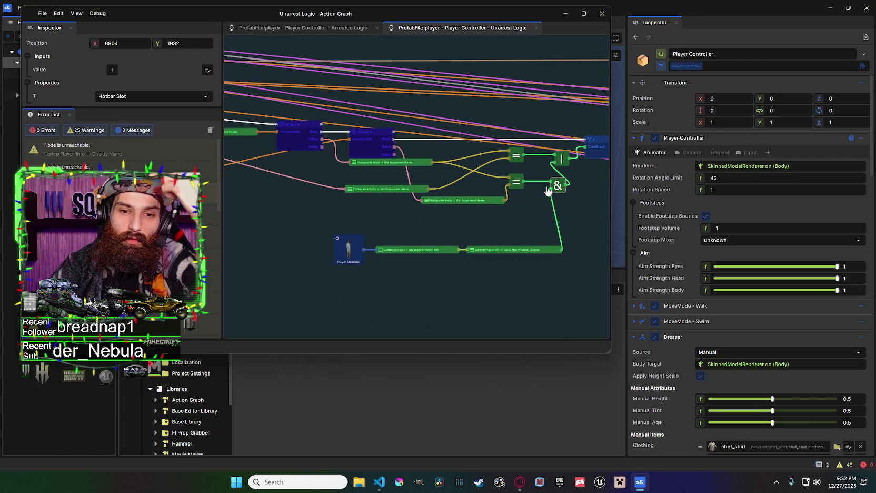
scroll(547, 191, "down", 2)
mouse_move(504, 182)
left_mouse_down()
mouse_move(427, 171)
mouse_move(542, 174)
mouse_move(350, 137)
left_mouse_up()
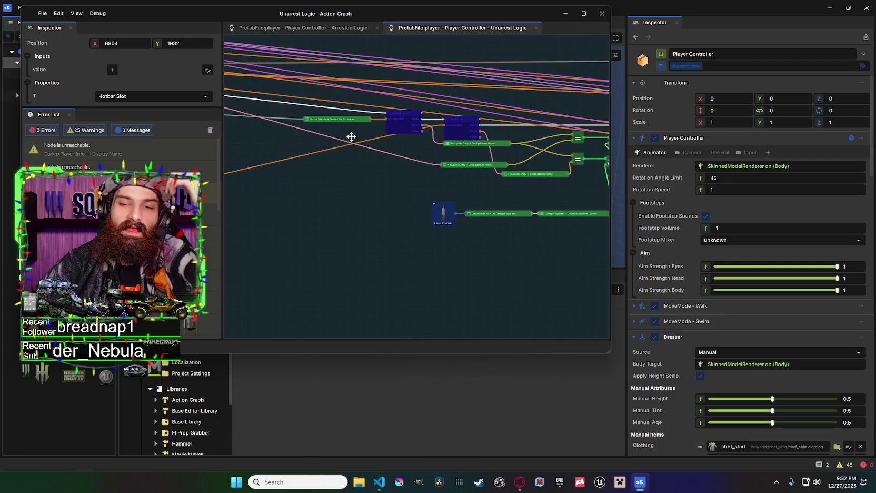
left_click_drag(354, 87, 367, 174)
Filter the node menu for 'qual' and add an Equal node on the Pickupable Entity wire.
type("if")
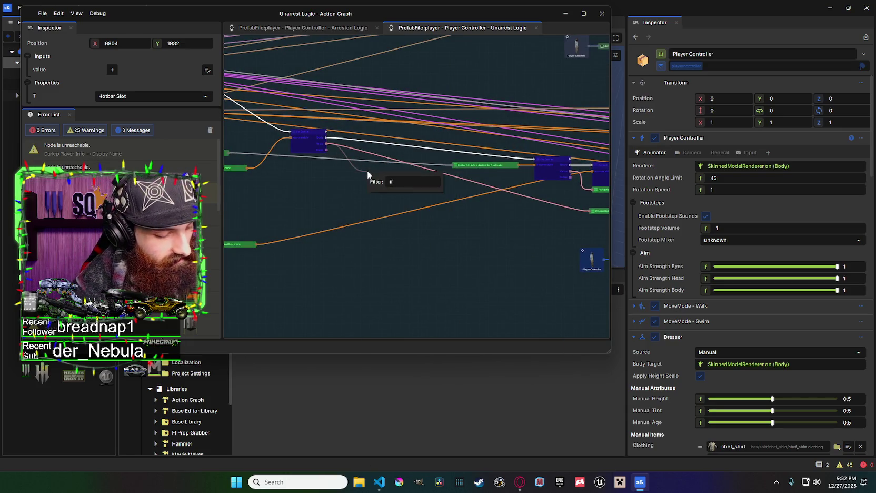
key("BackSpace")
key("BackSpace")
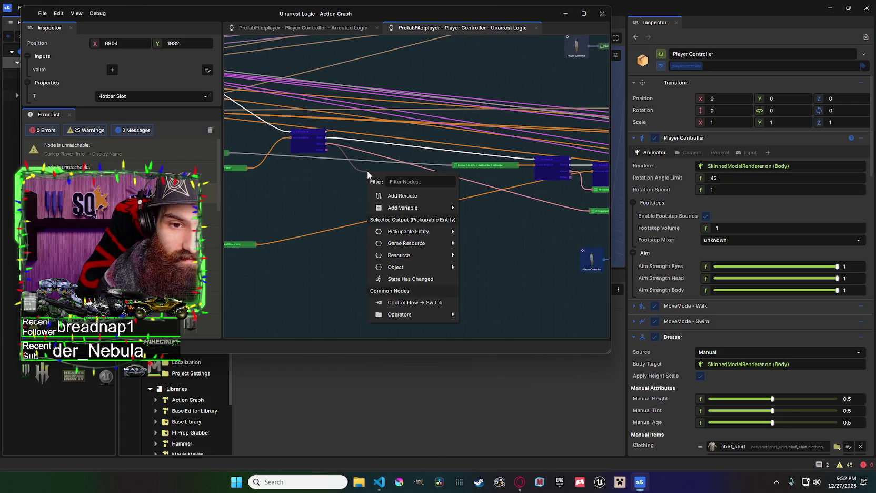
type("qual")
left_click(442, 208)
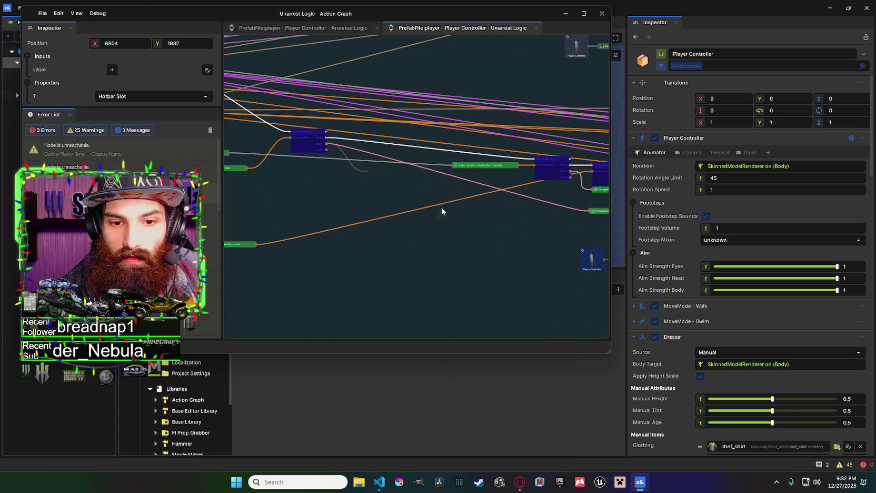
Add an If node driven by the Equal result and route the For Each body into it.
left_click_drag(380, 174, 400, 145)
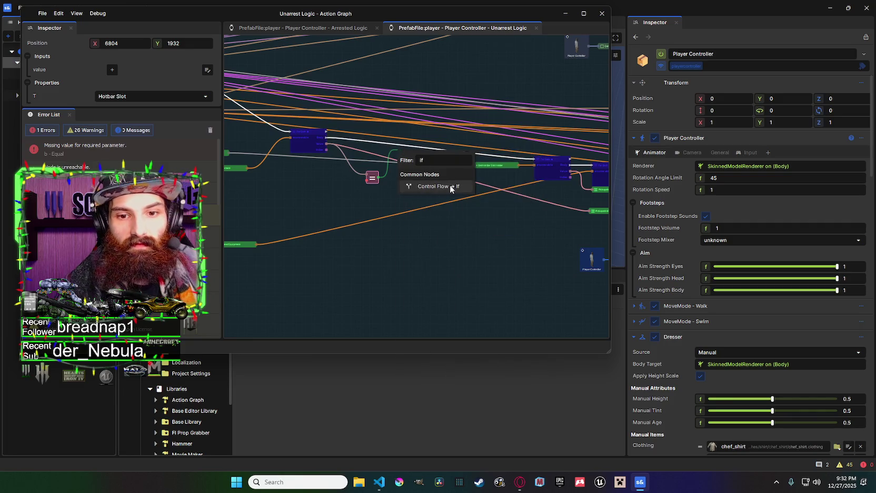
left_click(437, 186)
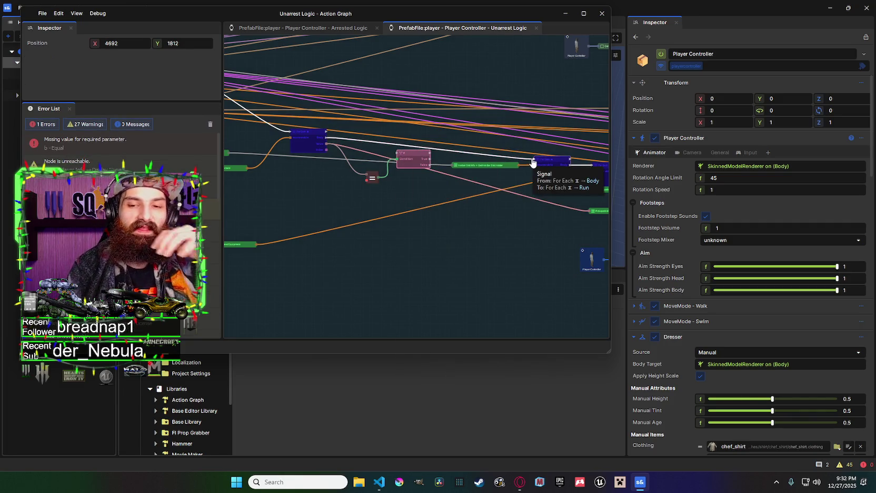
mouse_move(534, 159)
left_mouse_down()
mouse_move(400, 156)
mouse_move(410, 143)
mouse_move(461, 170)
mouse_move(465, 186)
mouse_move(261, 190)
left_mouse_up()
mouse_move(333, 181)
left_mouse_down()
mouse_move(433, 176)
mouse_move(476, 159)
mouse_move(461, 158)
mouse_move(513, 151)
left_mouse_up()
scroll(495, 153, "down", 2)
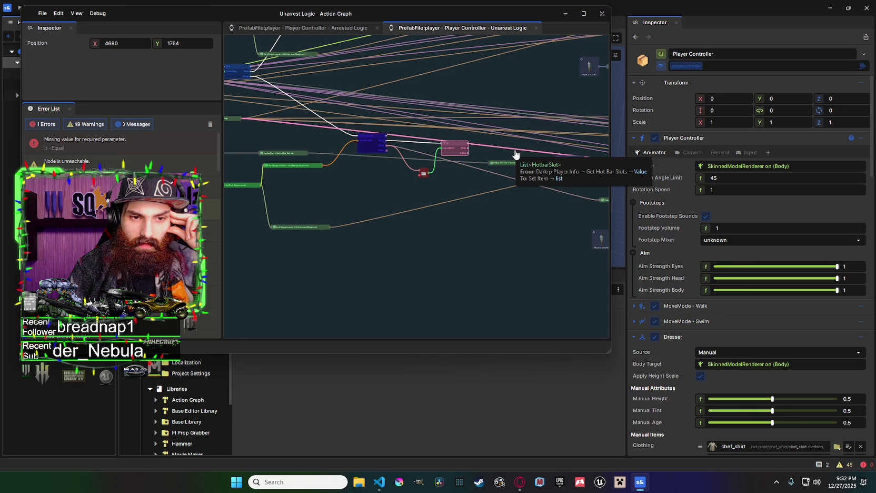
left_click_drag(514, 154, 544, 153)
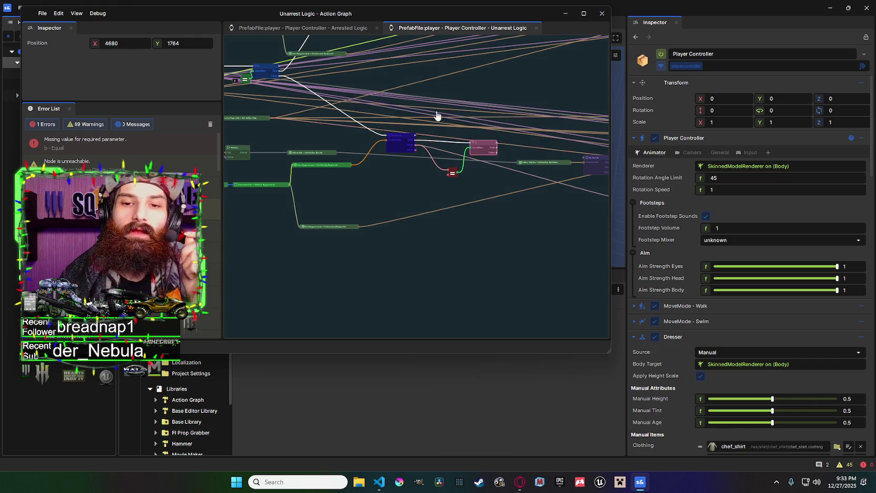
left_click_drag(436, 117, 494, 153)
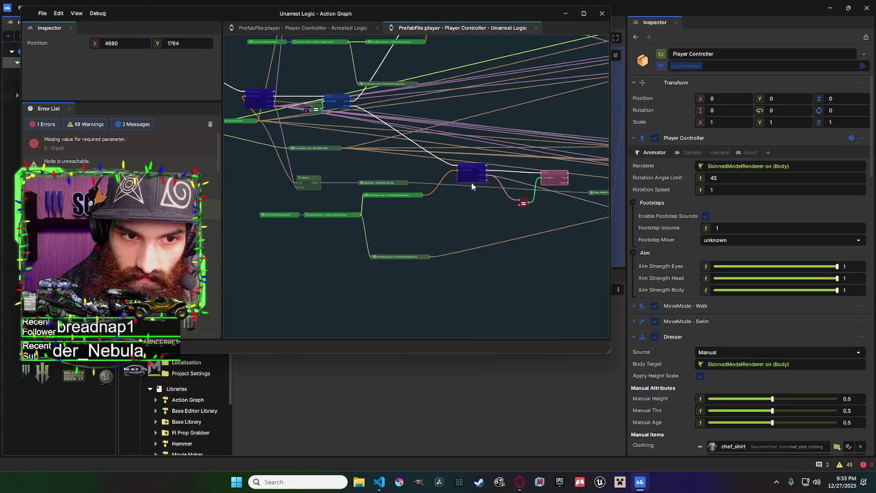
mouse_move(430, 193)
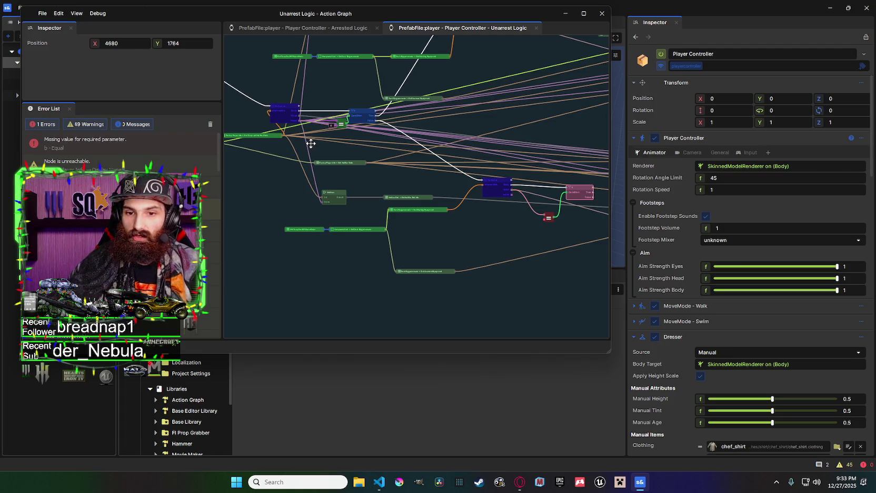
scroll(448, 197, "right", 2)
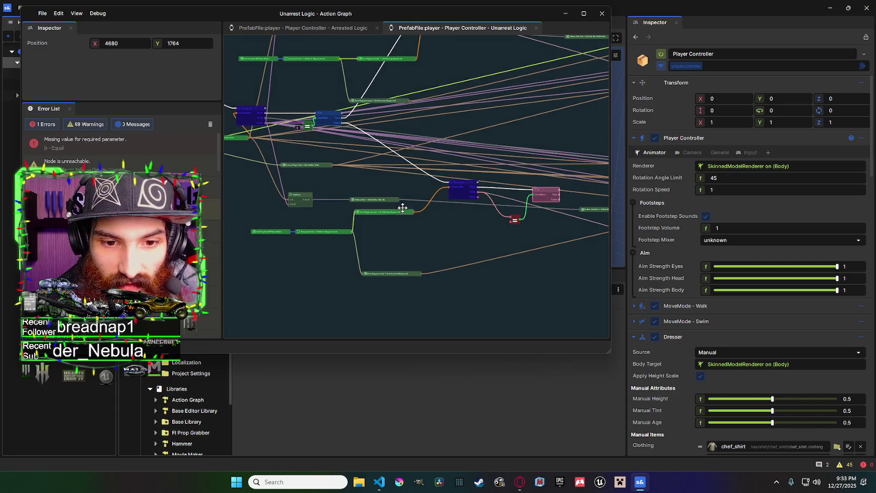
scroll(526, 215, "right", 5)
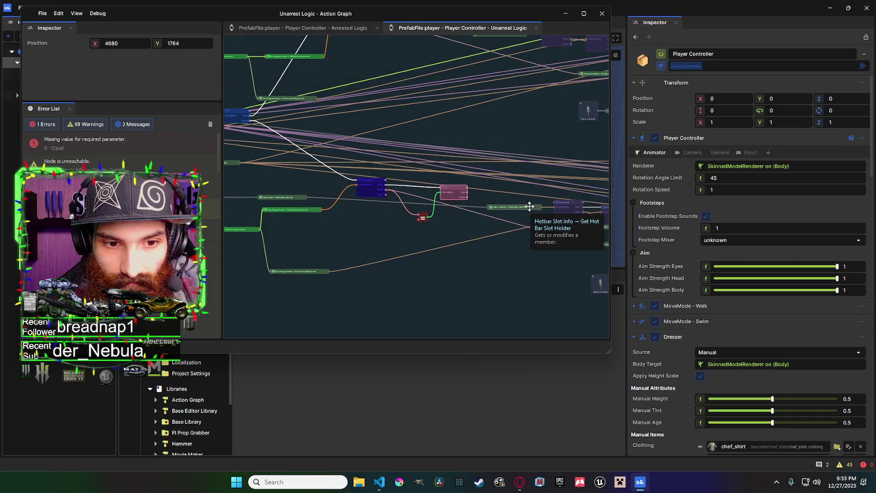
scroll(304, 203, "up", 2)
scroll(286, 194, "right", 1)
scroll(352, 208, "right", 5)
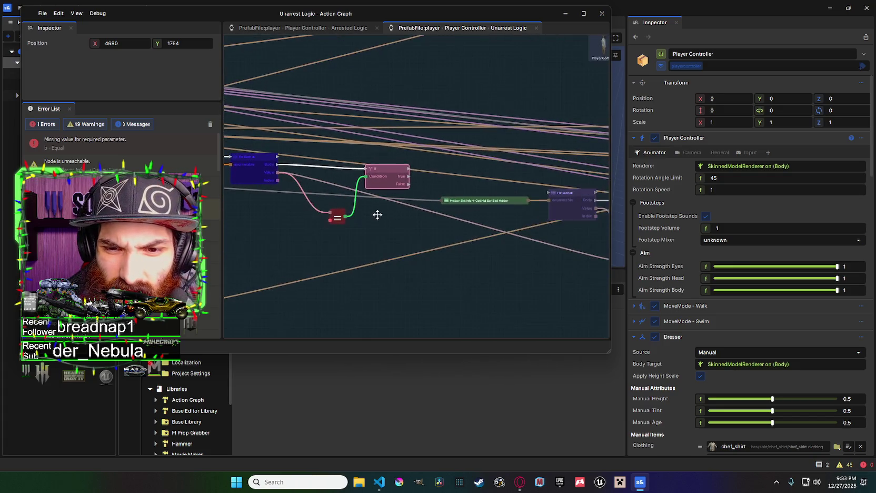
scroll(377, 214, "left", 5)
Add Hot Bar Slot Holder and Hot Bar Slot Info nodes off the Hotbar Slot output.
left_click_drag(293, 187, 325, 174)
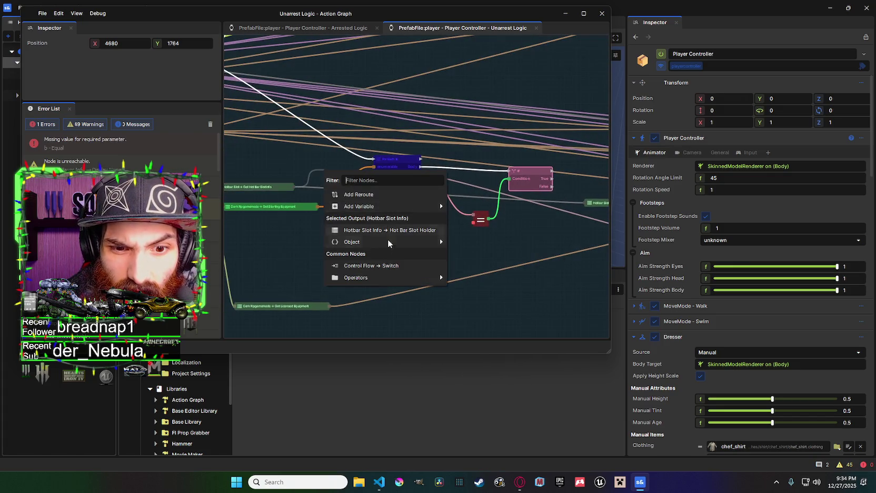
left_click(390, 231)
scroll(411, 200, "right", 3)
scroll(418, 194, "left", 3)
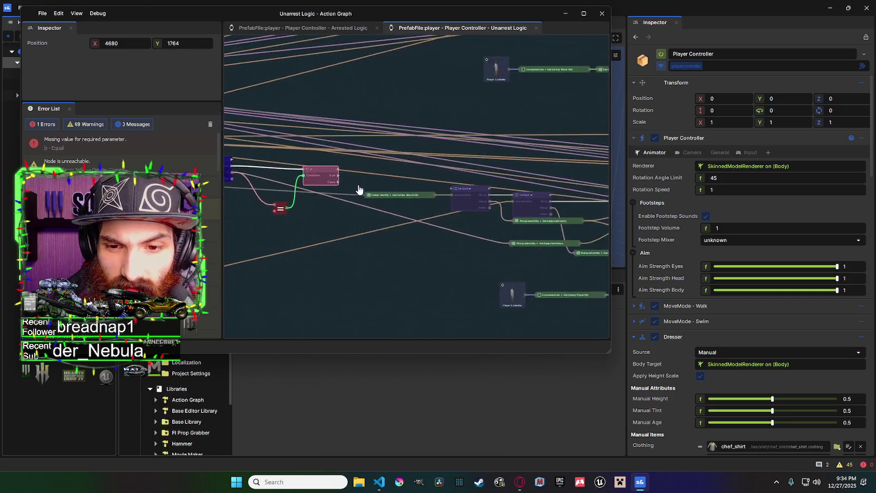
scroll(419, 196, "left", 3)
scroll(418, 202, "left", 1)
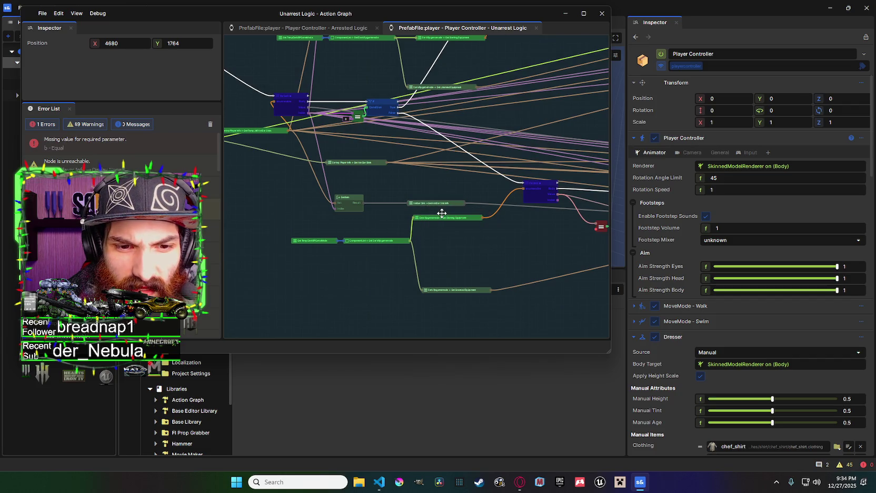
left_click_drag(310, 112, 375, 186)
mouse_move(445, 243)
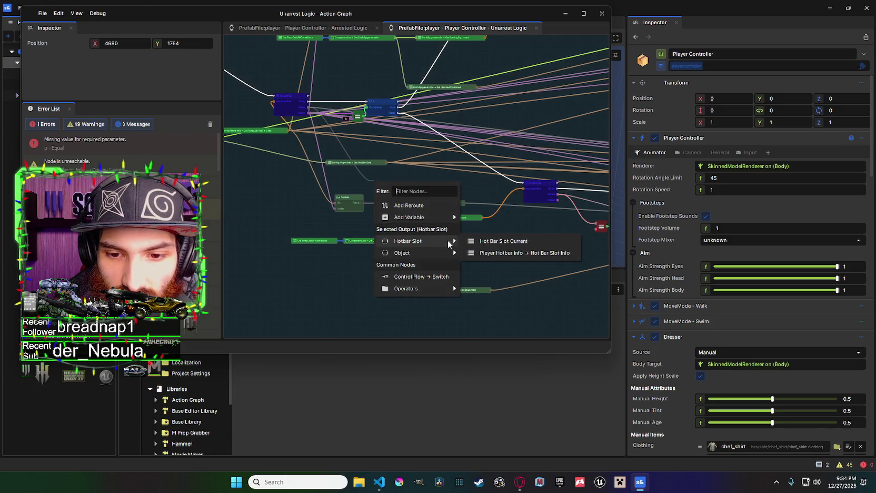
left_click(489, 252)
Add several more Hotbar Slot member nodes, undo them, and move Get Item slightly up.
left_click_drag(417, 188, 453, 189)
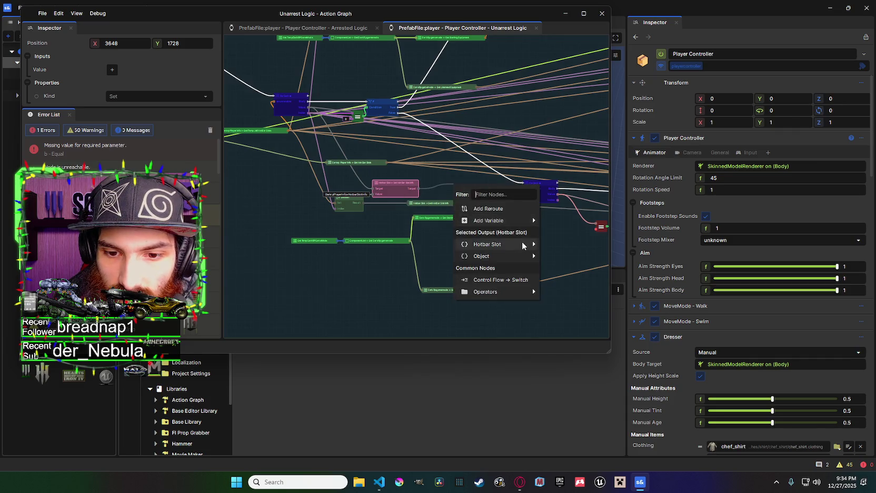
mouse_move(522, 244)
left_click(596, 256)
mouse_move(446, 185)
left_mouse_down()
mouse_move(369, 181)
mouse_move(477, 194)
mouse_move(496, 184)
left_mouse_up()
mouse_move(526, 243)
left_click(618, 255)
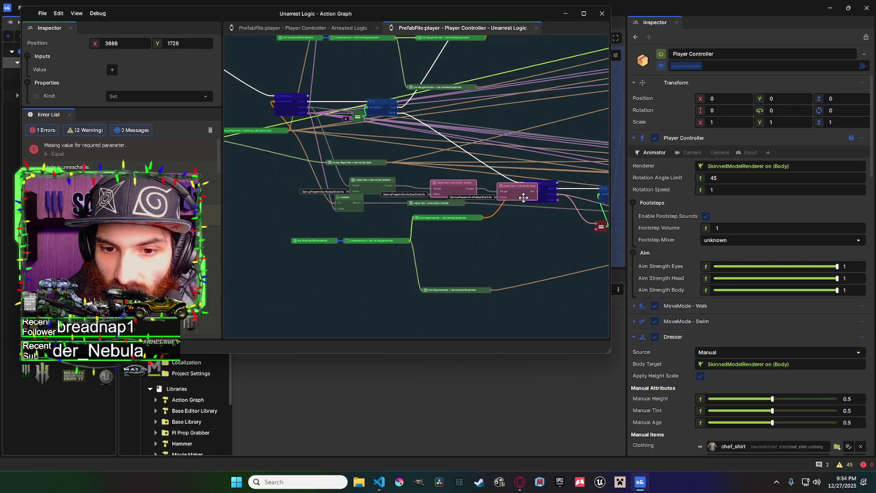
mouse_move(523, 198)
left_mouse_down()
mouse_move(396, 189)
mouse_move(459, 190)
left_mouse_up()
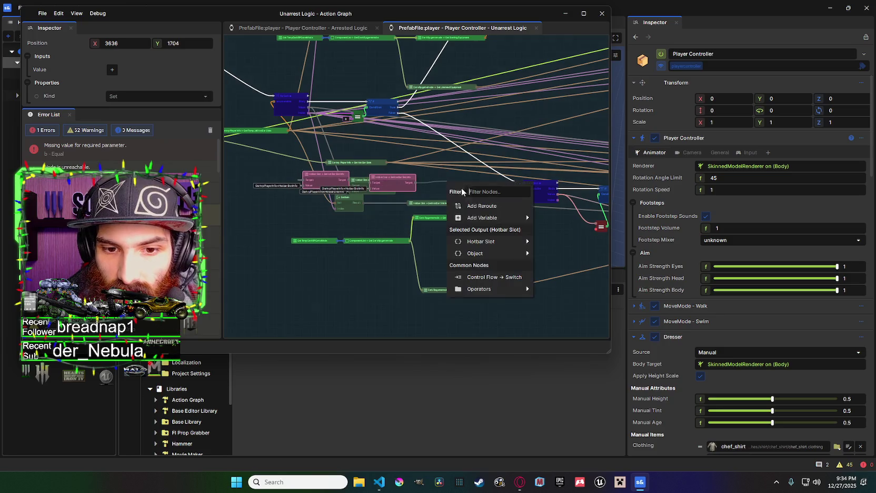
mouse_move(481, 241)
left_click(566, 254)
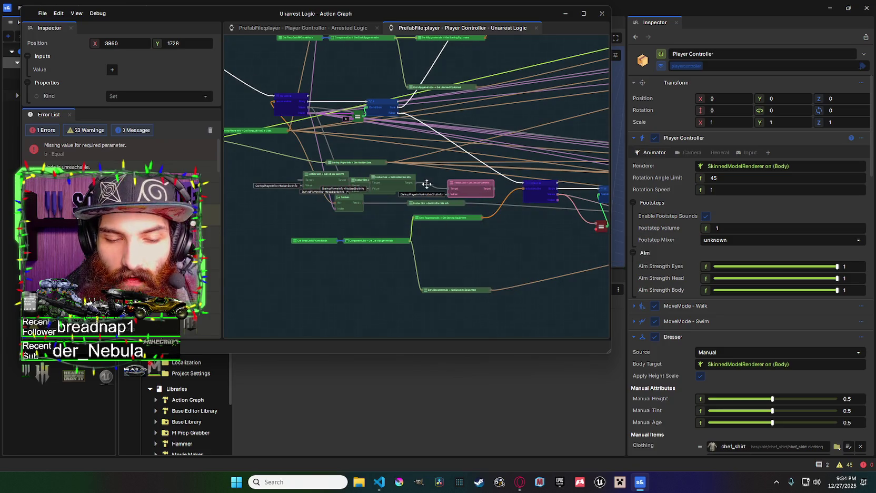
key("ctrl+z")
key("ctrl+z")
key("ctrl+z")
left_click_drag(346, 201, 351, 172)
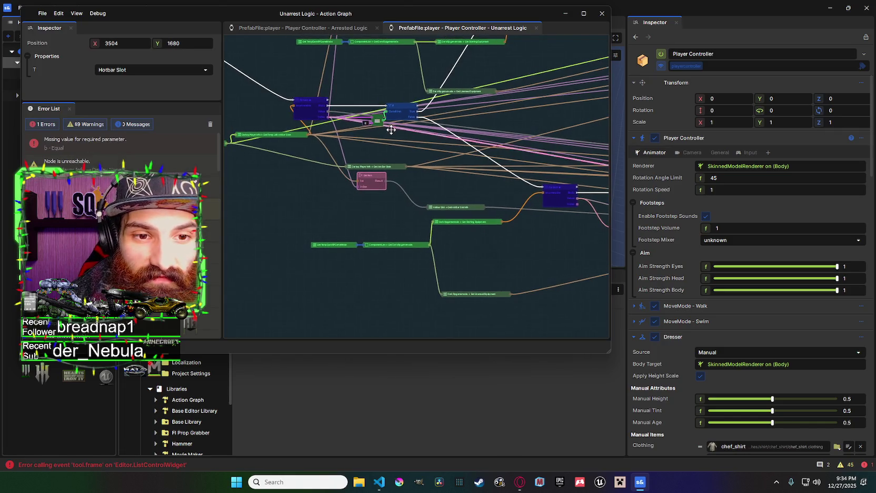
Pan and zoom around the loop to bring the Equal and Get Item nodes into view.
left_click_drag(381, 182, 410, 192)
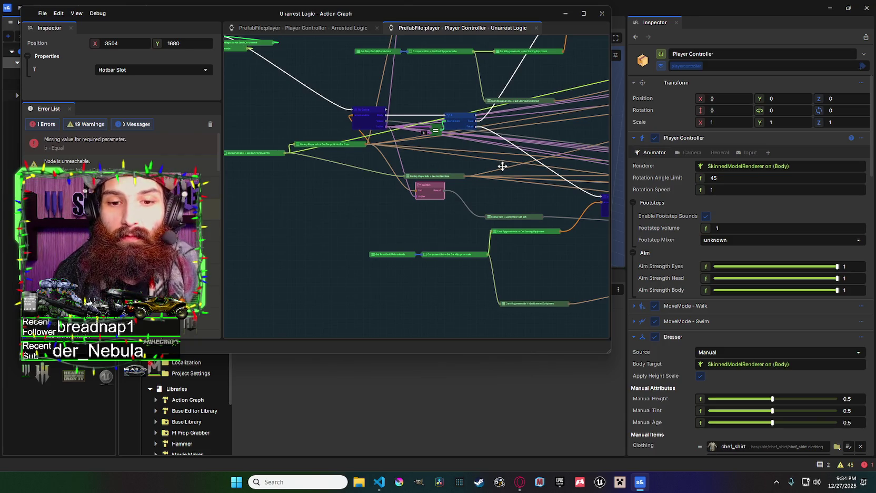
left_click_drag(372, 121, 375, 172)
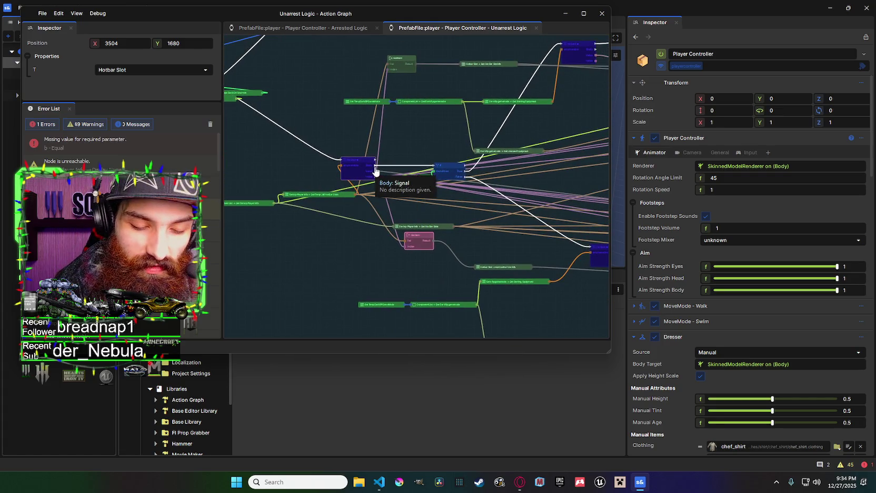
left_click_drag(486, 192, 478, 160)
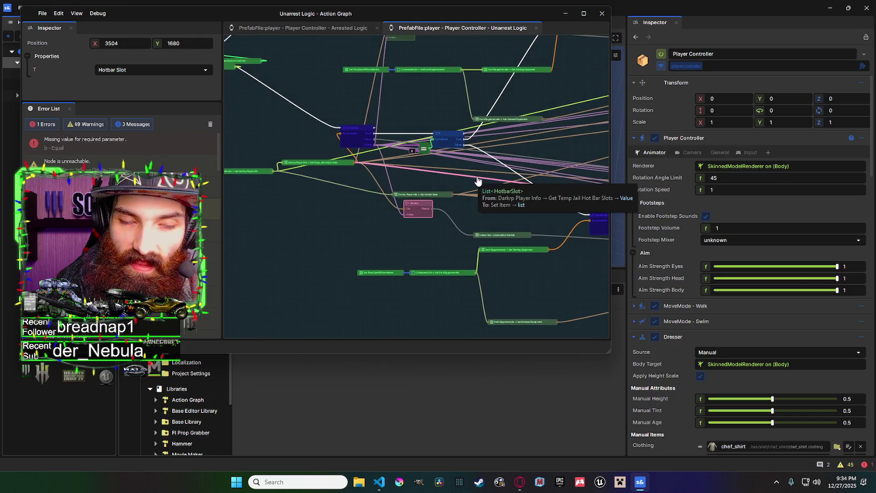
left_click_drag(426, 147, 443, 190)
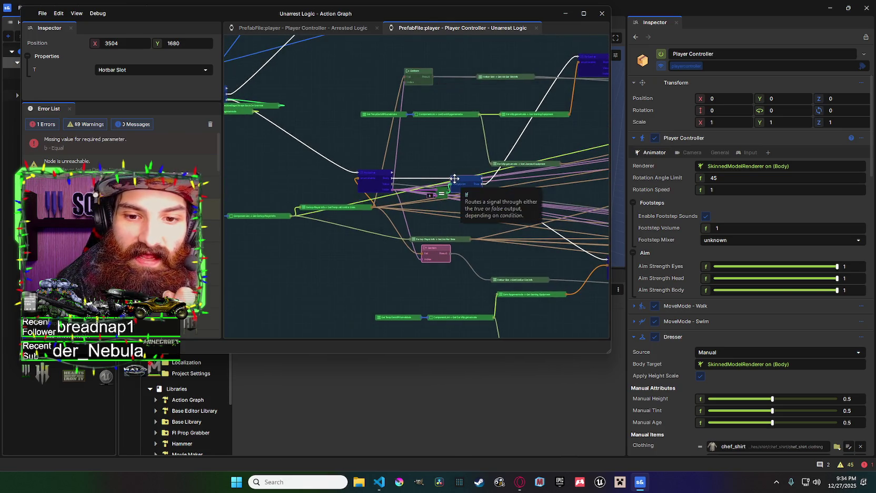
mouse_move(398, 170)
left_mouse_down()
mouse_move(332, 153)
mouse_move(426, 176)
mouse_move(362, 113)
mouse_move(429, 141)
left_mouse_up()
scroll(429, 141, "up", 5)
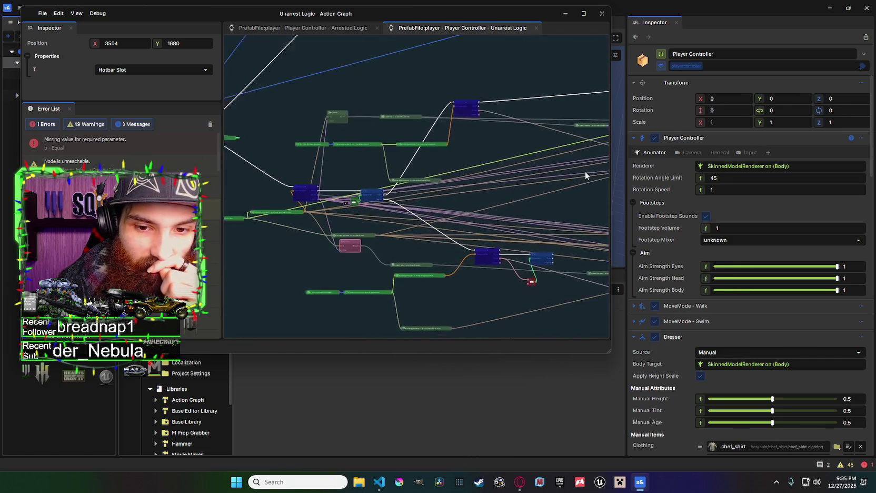
left_click_drag(472, 198, 526, 203)
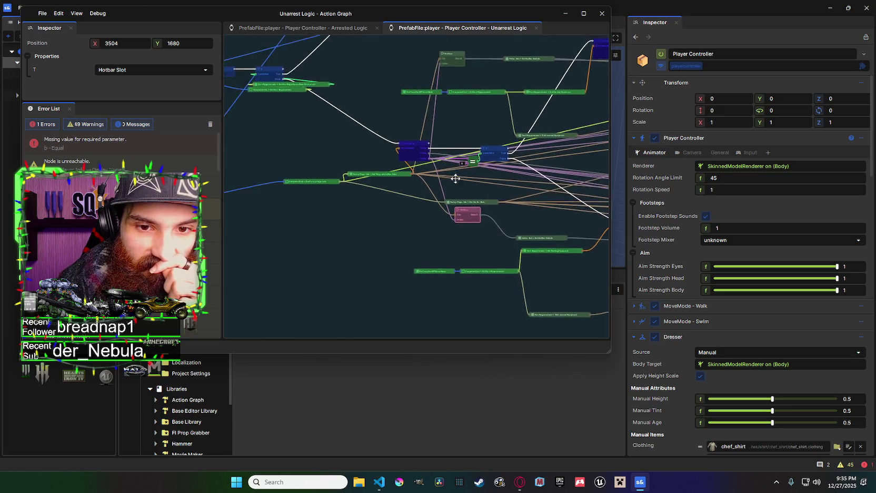
scroll(456, 180, "up", 2)
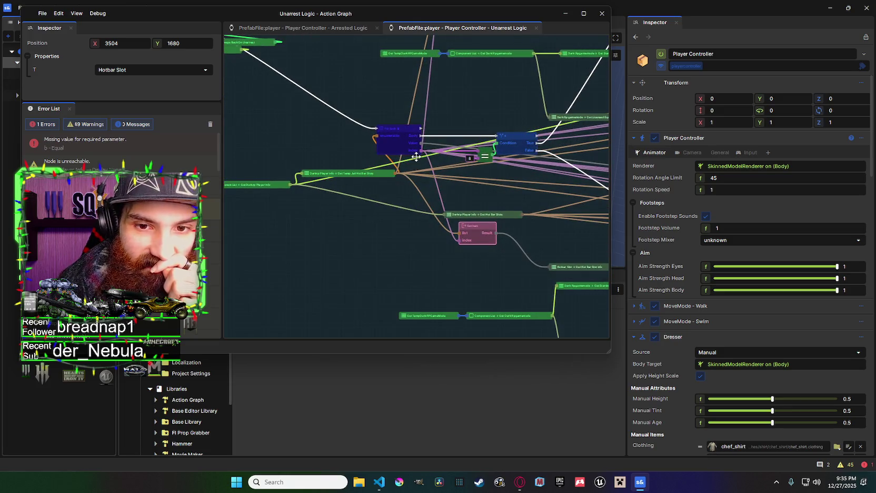
scroll(421, 181, "down", 5)
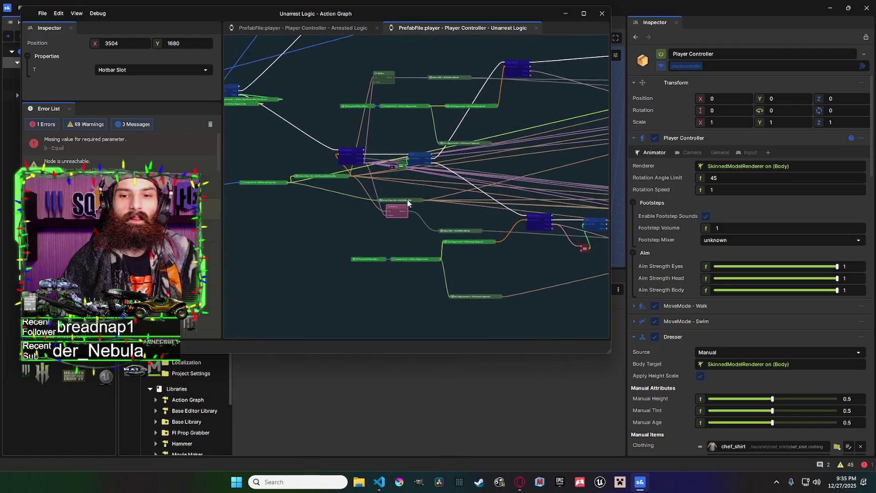
scroll(410, 192, "down", 2)
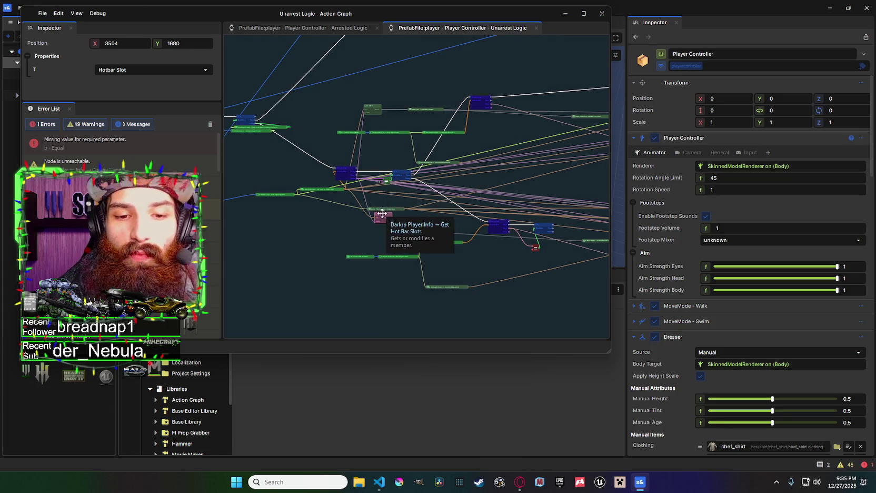
scroll(394, 208, "up", 3)
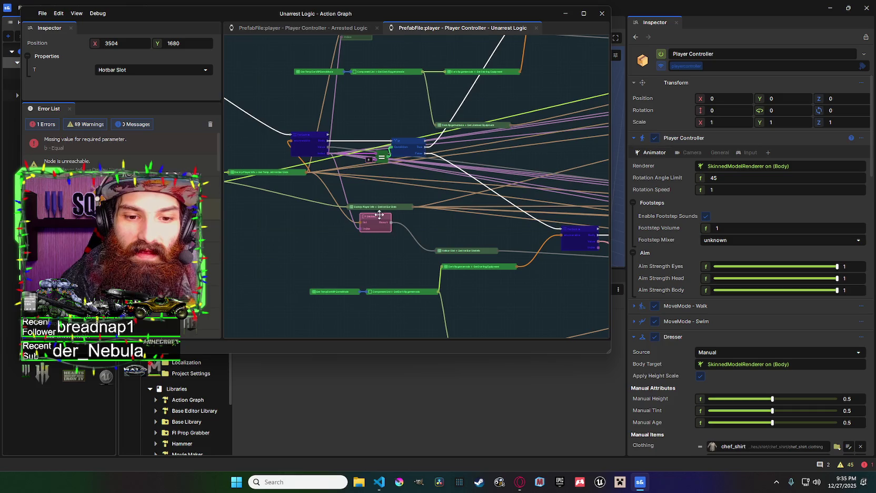
Place the Get Item node just below the Get Player Info node.
left_click_drag(379, 216, 371, 237)
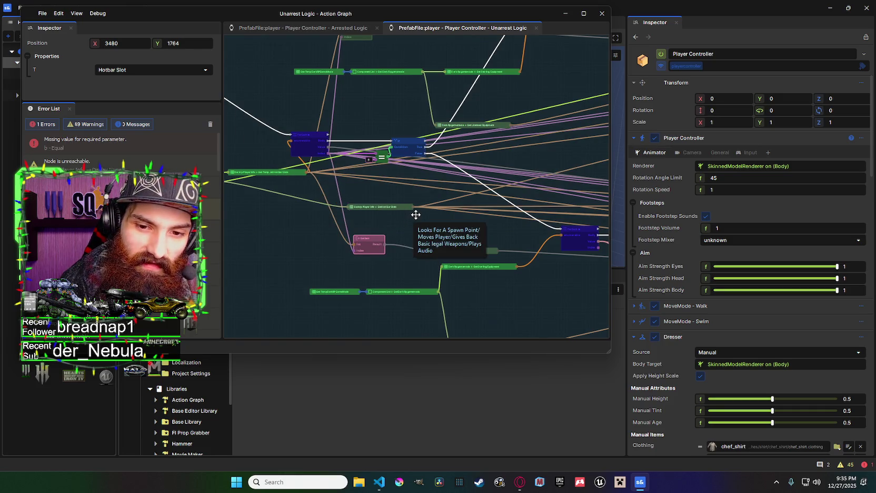
left_click_drag(416, 214, 342, 189)
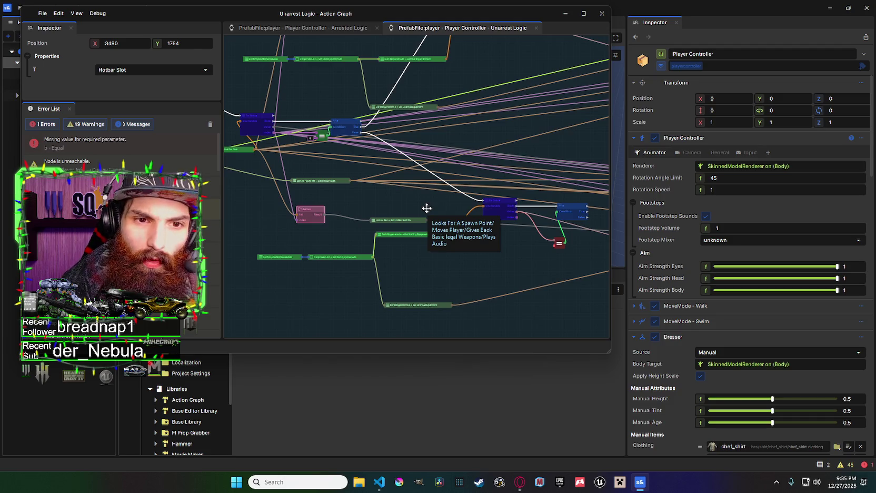
mouse_move(423, 203)
left_mouse_down()
mouse_move(381, 193)
mouse_move(402, 189)
left_mouse_up()
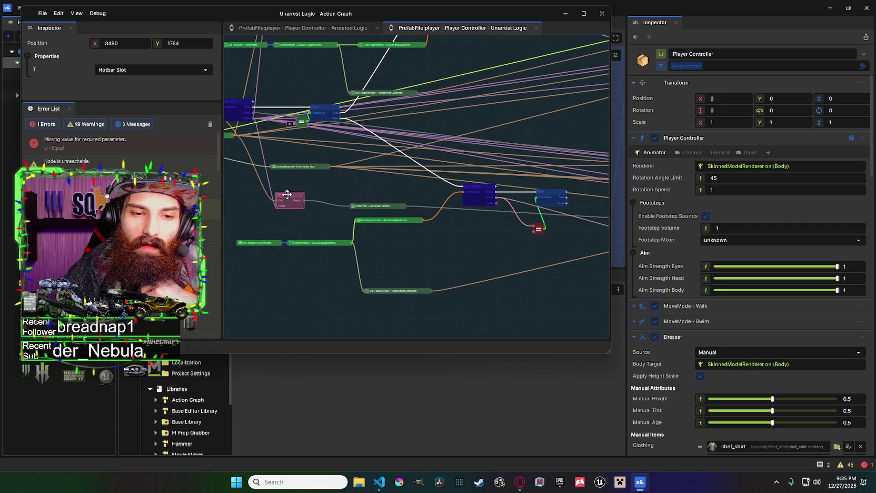
left_click_drag(287, 194, 305, 200)
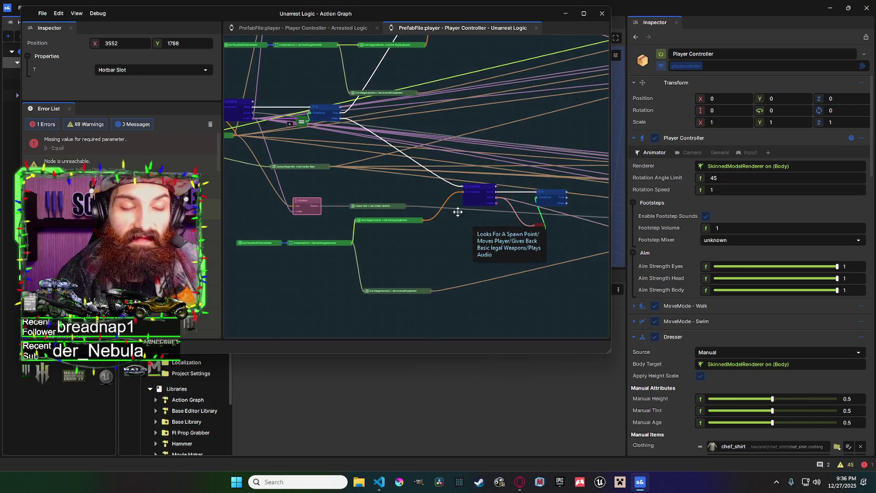
Bring the Hotbar Slot nodes into view and open the node list on the Hotbar Slot Info output.
mouse_move(454, 195)
left_mouse_down()
mouse_move(467, 201)
mouse_move(392, 184)
left_mouse_up()
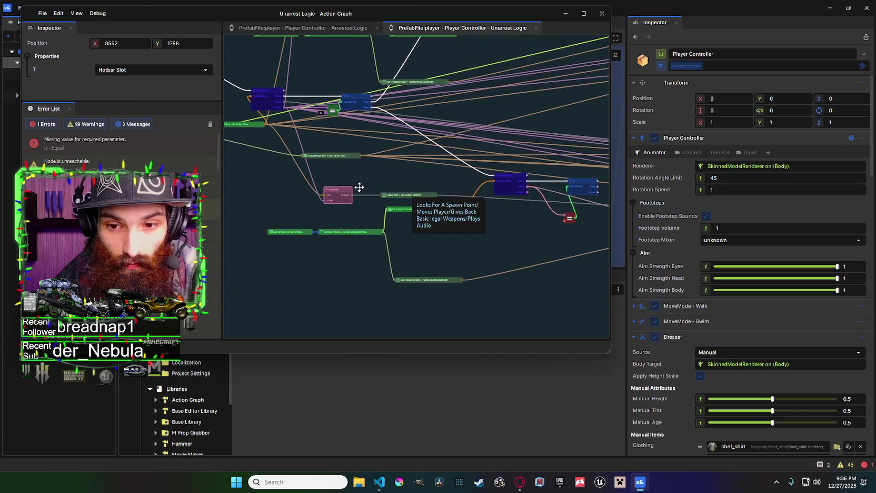
left_click_drag(492, 234, 399, 221)
mouse_move(597, 204)
left_mouse_down()
mouse_move(322, 173)
mouse_move(471, 195)
mouse_move(311, 186)
left_mouse_up()
right_click(387, 200)
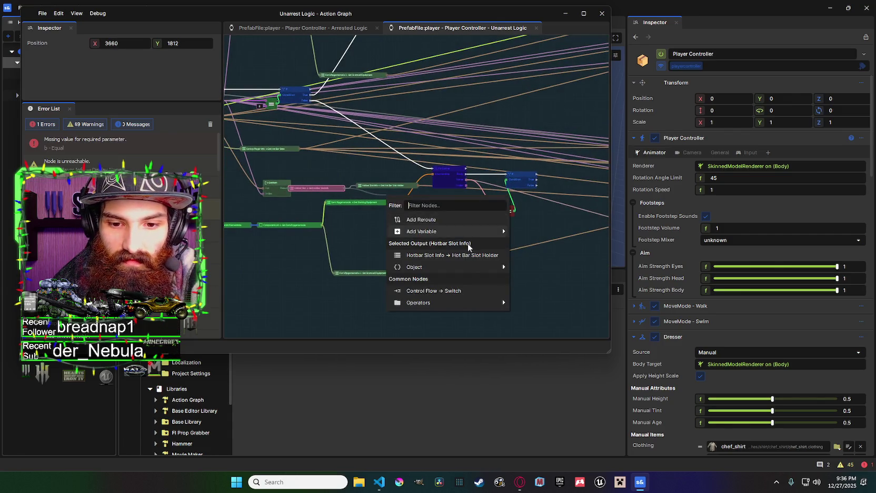
Add a Hot Bar Slot Holder node from Hotbar Slot Info and place it beneath Hotbar Slot.
left_click(452, 255)
mouse_move(392, 200)
left_mouse_down()
mouse_move(326, 188)
mouse_move(389, 186)
mouse_move(430, 211)
mouse_move(486, 227)
left_mouse_up()
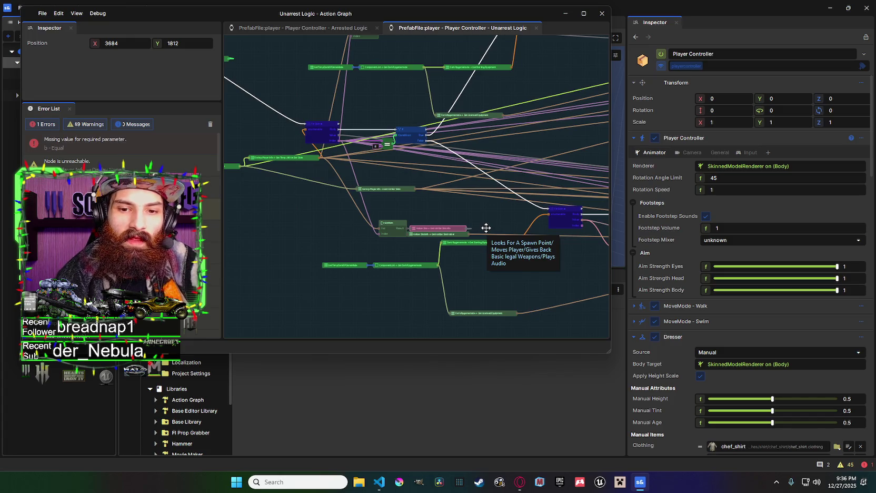
left_click_drag(486, 227, 406, 239)
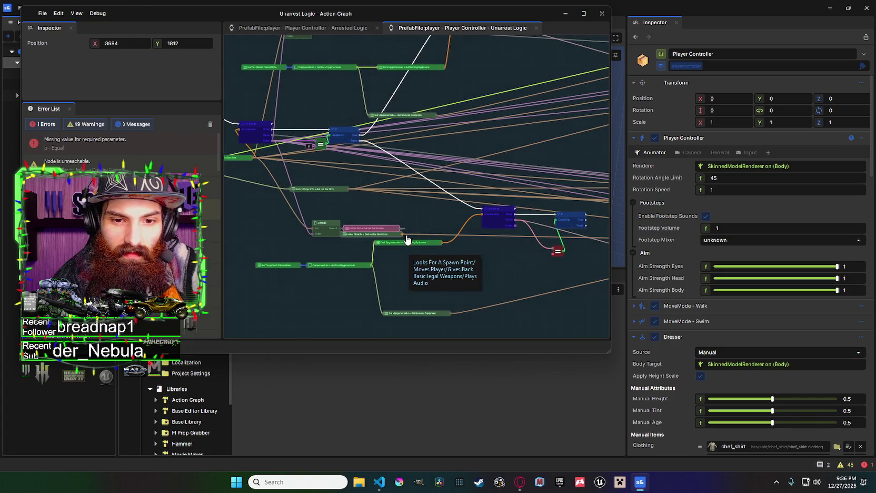
mouse_move(406, 238)
left_mouse_down()
mouse_move(487, 241)
mouse_move(455, 246)
left_mouse_up()
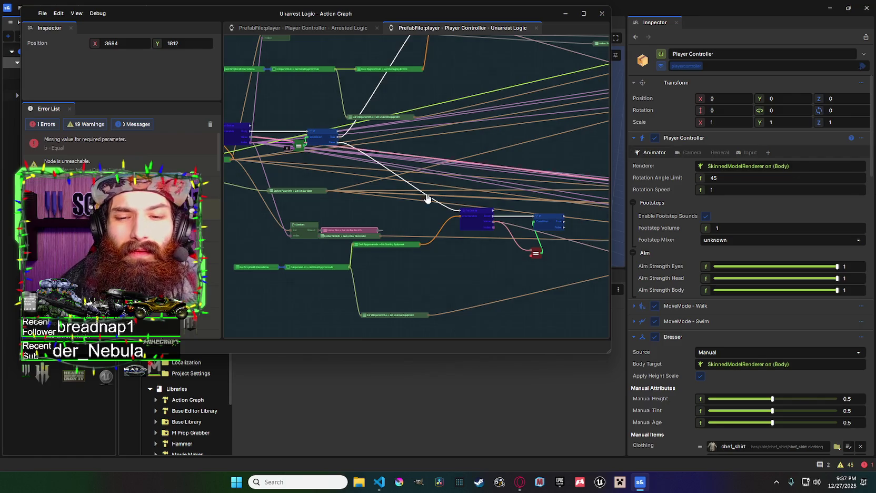
left_click_drag(446, 196, 354, 211)
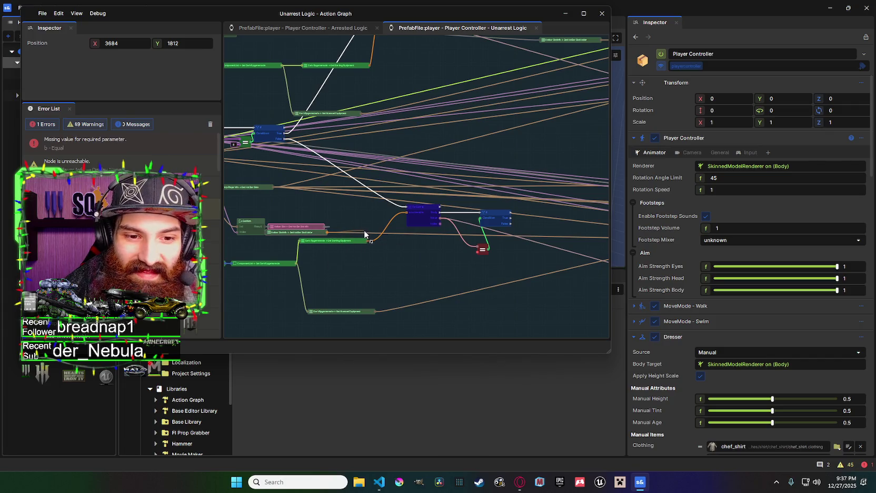
right_click(366, 232)
Add a Collections Get Item node off the hotbar slot list and wire the collection into it.
key("Escape")
left_click_drag(248, 221, 336, 219)
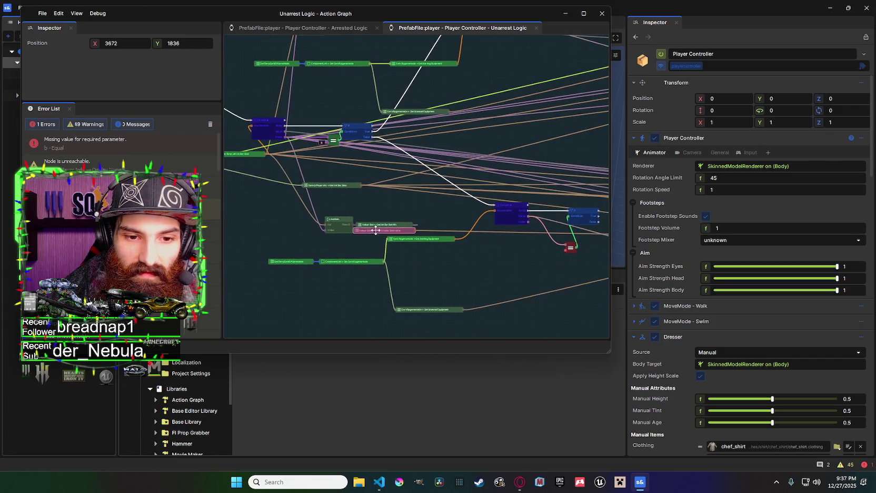
left_click(336, 219)
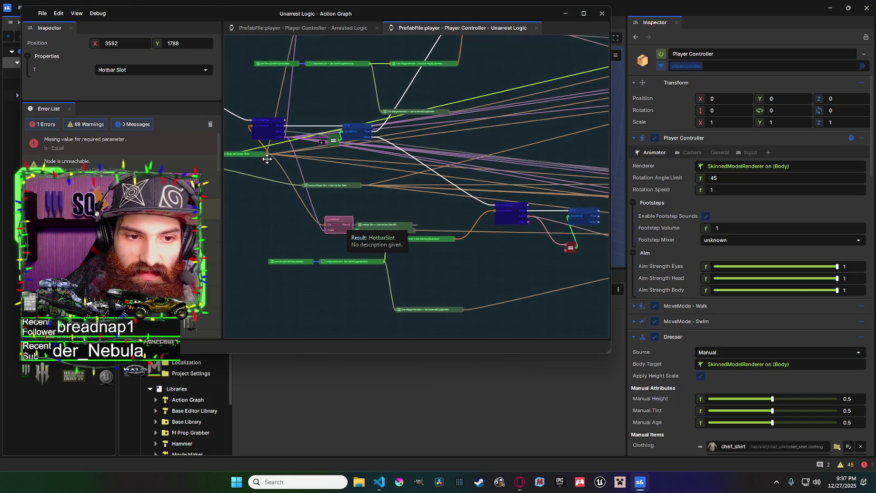
left_click_drag(361, 185, 406, 210)
type("get")
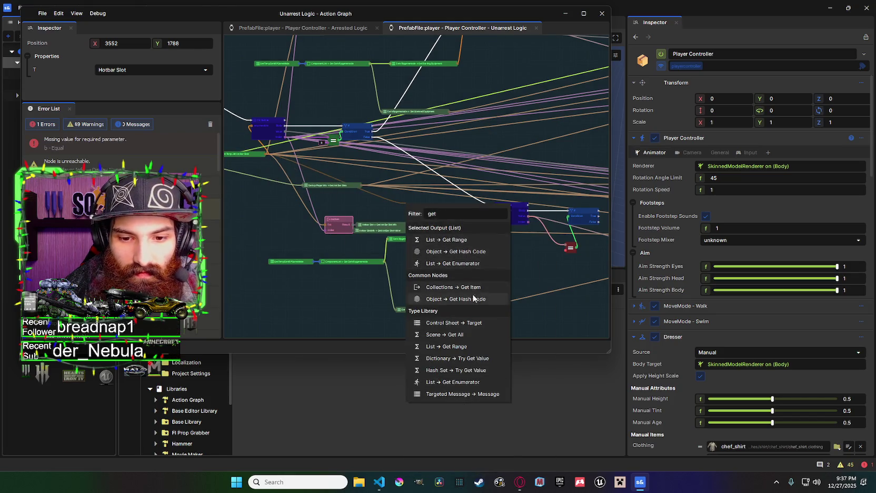
left_click(480, 286)
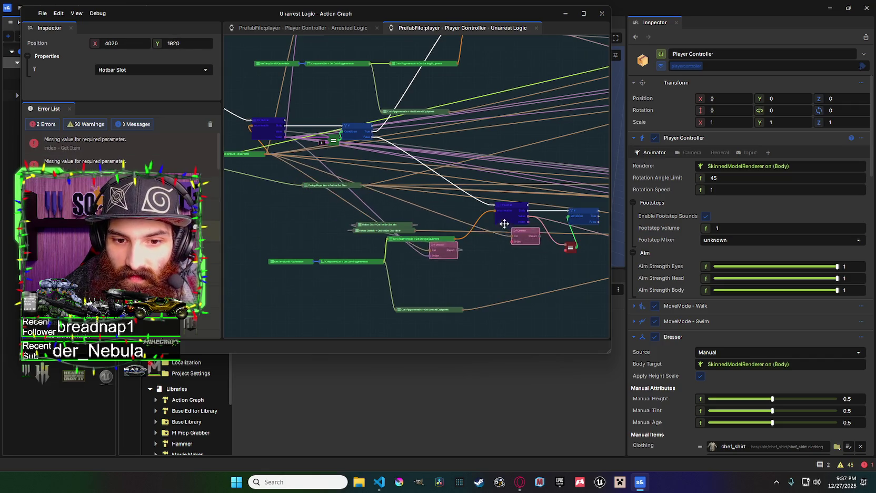
mouse_move(447, 195)
left_mouse_down()
mouse_move(550, 258)
mouse_move(444, 240)
mouse_move(481, 227)
mouse_move(446, 238)
left_mouse_up()
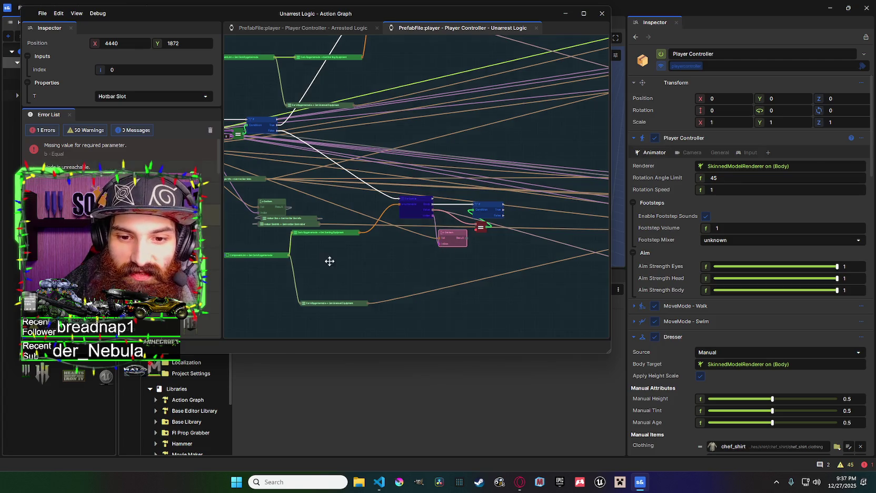
left_click_drag(329, 260, 417, 252)
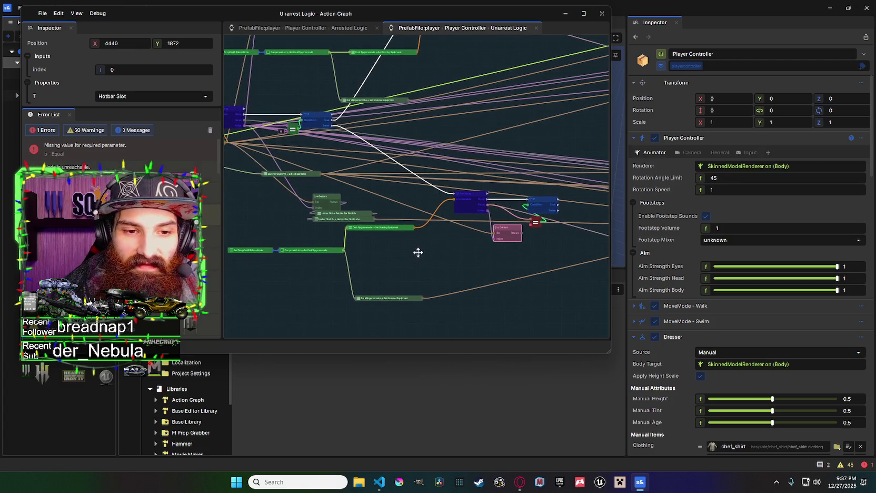
right_click(498, 242)
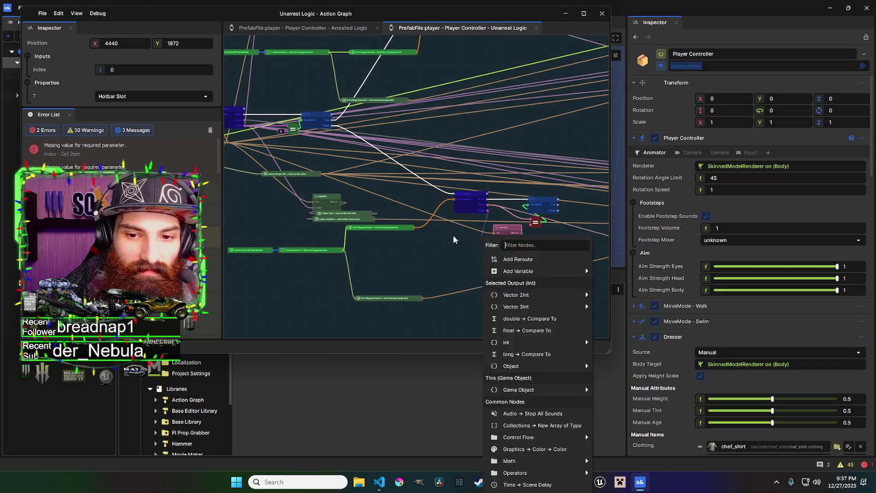
Attach a Pickupable Entity Equipment Name node to the Get Item output, positioned beside it.
left_click(506, 248)
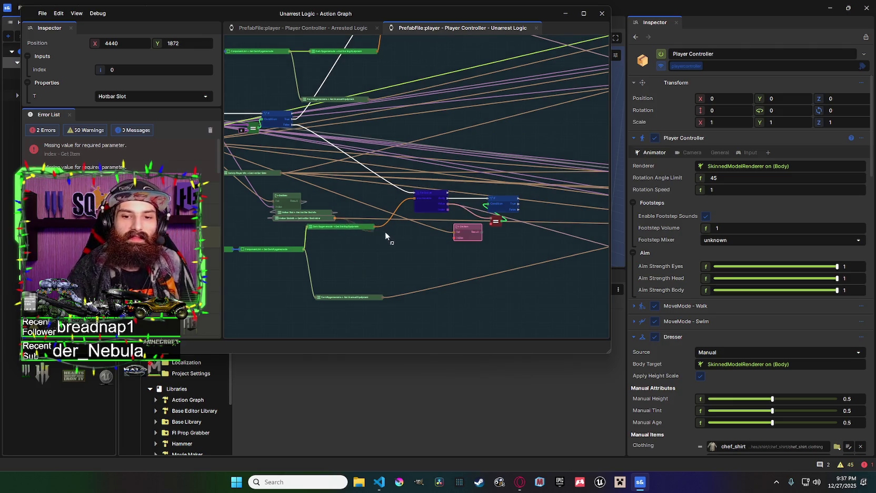
mouse_move(349, 181)
left_mouse_down()
mouse_move(476, 199)
mouse_move(433, 214)
mouse_move(463, 207)
left_mouse_up()
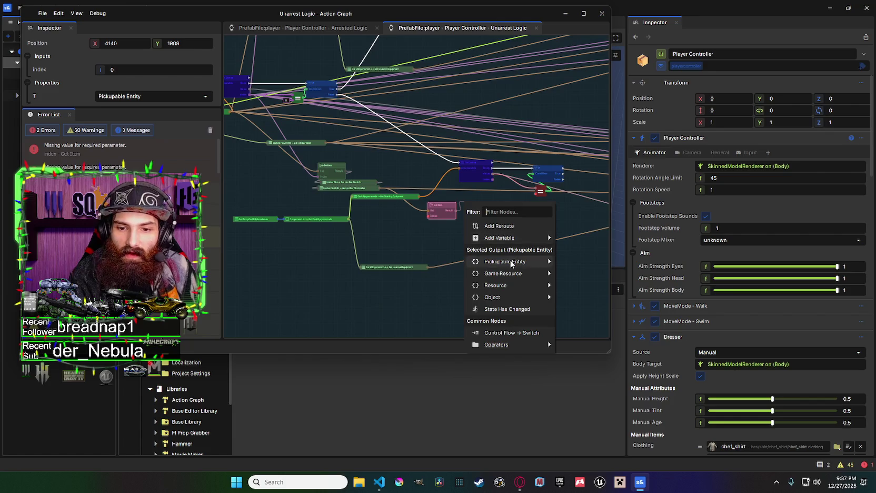
mouse_move(511, 261)
mouse_move(587, 273)
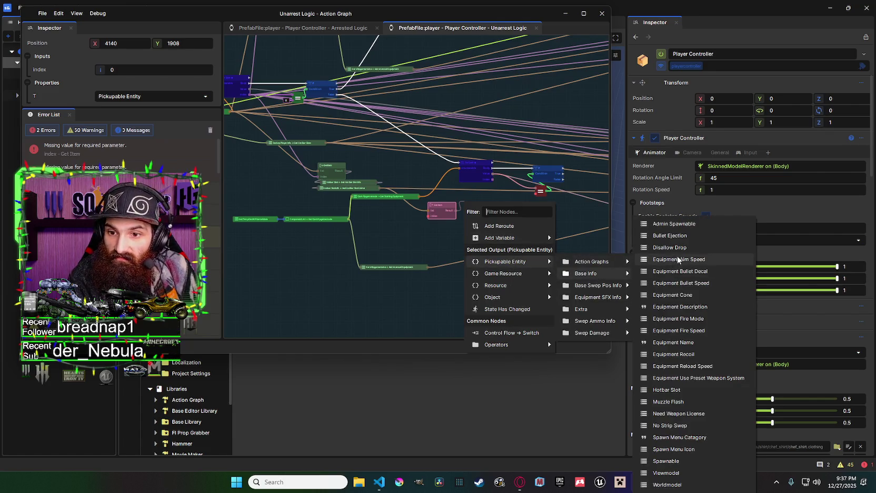
left_click(679, 342)
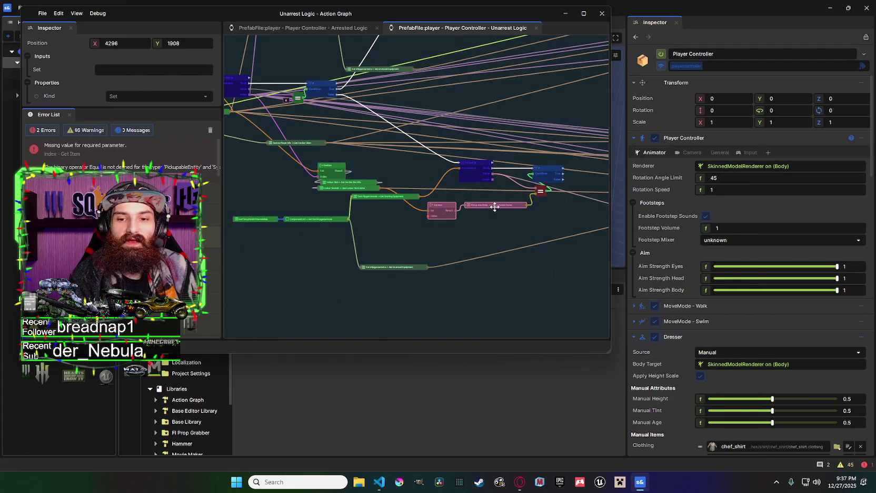
left_click_drag(495, 206, 500, 195)
left_click_drag(443, 205, 484, 199)
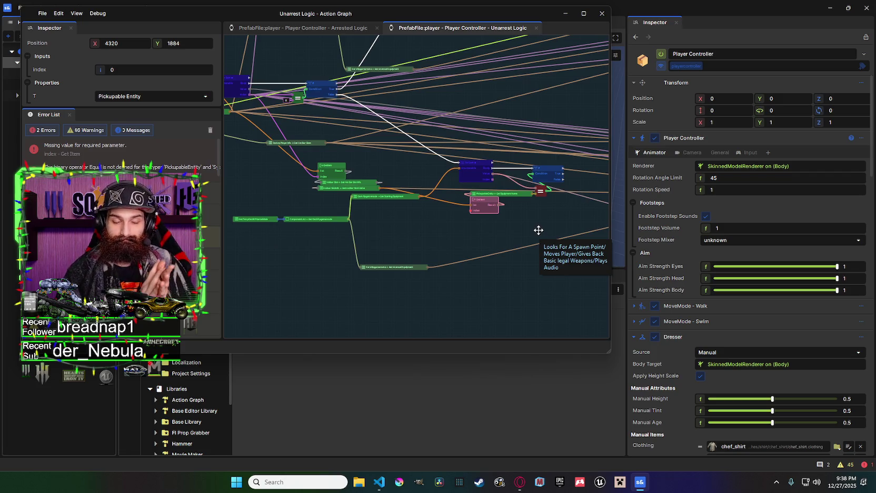
Add a For Each loop over the list output, filtering 'f', and line it up before the If node.
left_click_drag(380, 185, 398, 163)
left_click_drag(458, 214, 461, 240)
type("f")
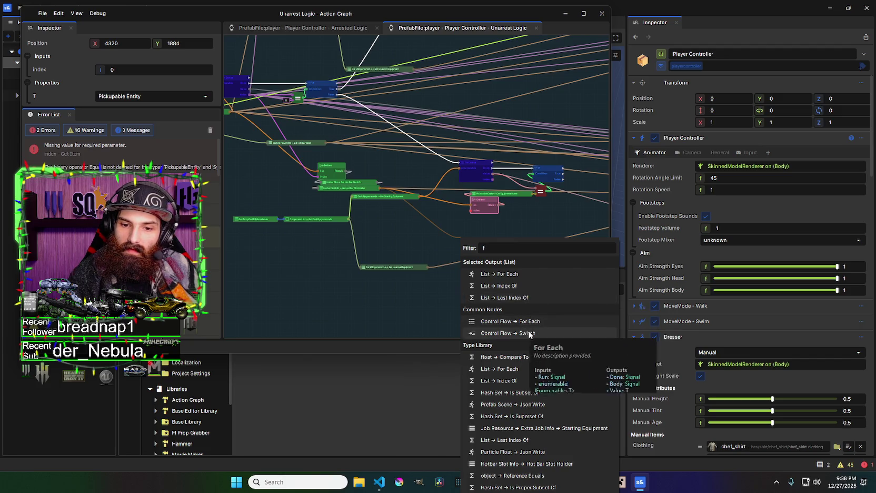
left_click(528, 322)
left_click_drag(361, 237, 453, 209)
left_click_drag(431, 169, 528, 169)
left_click_drag(451, 209, 477, 173)
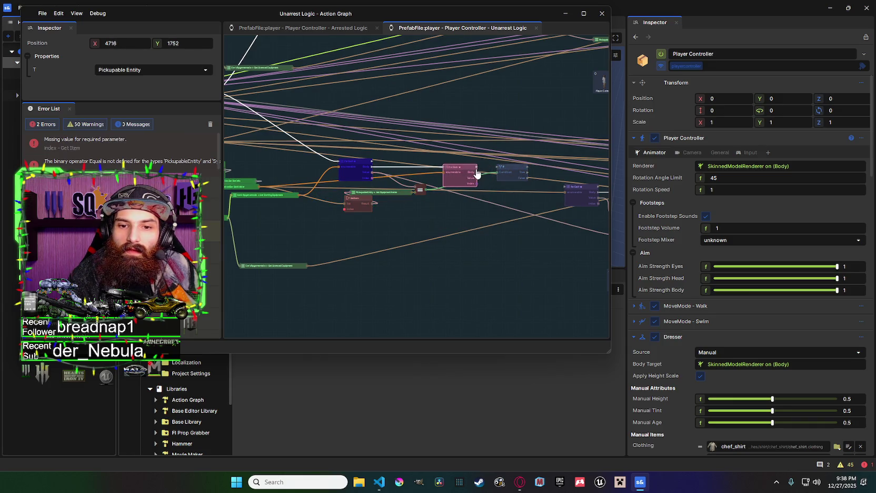
Rearrange the If, Equal, For Each, Equipment Name and Get Item nodes into a tidier layout.
left_click(509, 172)
left_click_drag(517, 172, 524, 172)
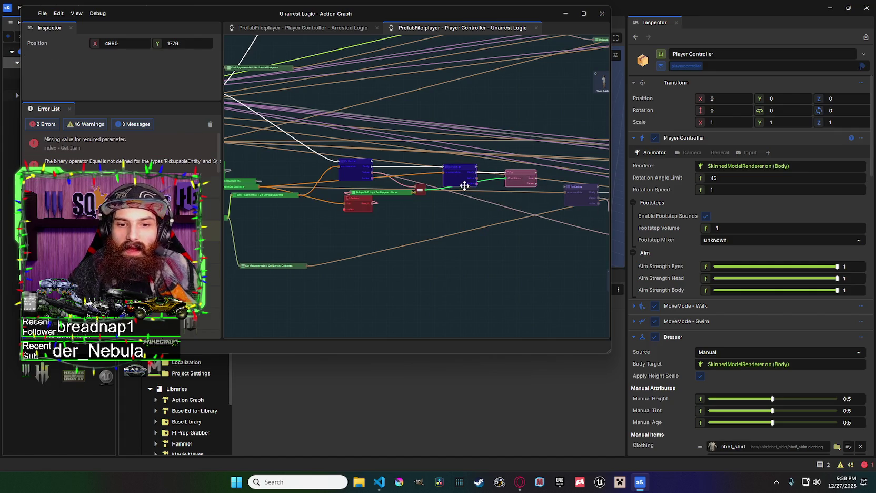
scroll(465, 185, "up", 2)
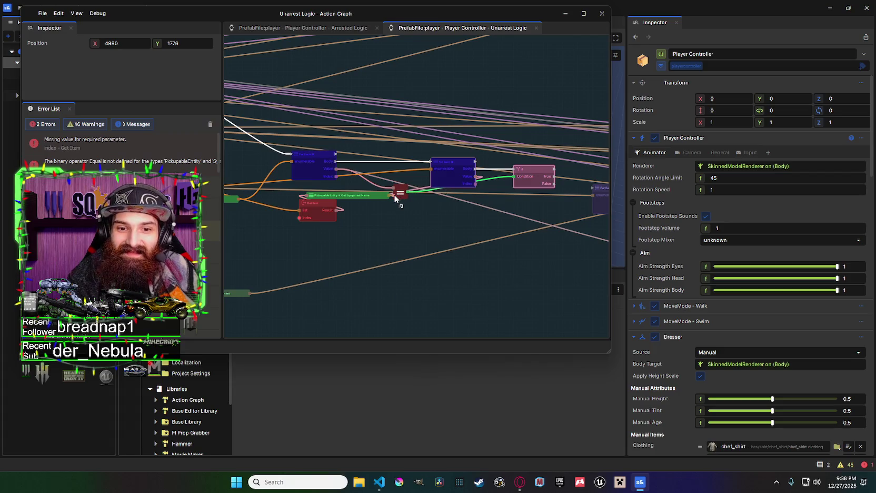
mouse_move(400, 193)
left_mouse_down()
mouse_move(513, 184)
mouse_move(498, 184)
left_mouse_up()
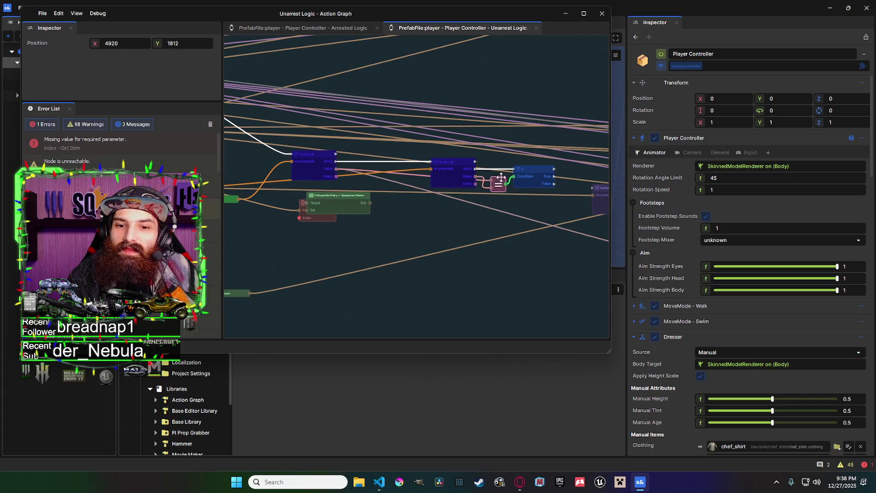
left_click_drag(453, 162, 419, 161)
left_click_drag(498, 184, 475, 181)
left_click(532, 169)
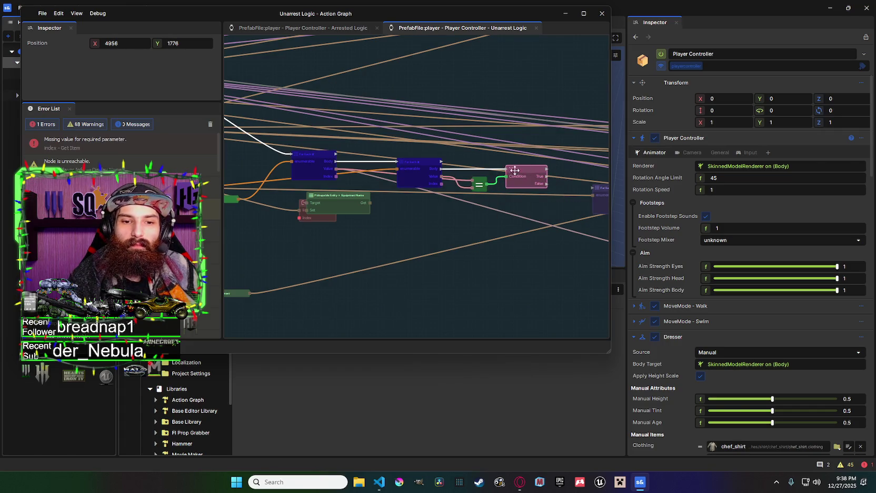
left_click(337, 205)
left_click_drag(348, 201, 476, 232)
left_click(426, 205)
mouse_move(425, 205)
left_mouse_down()
mouse_move(425, 240)
mouse_move(389, 219)
left_mouse_up()
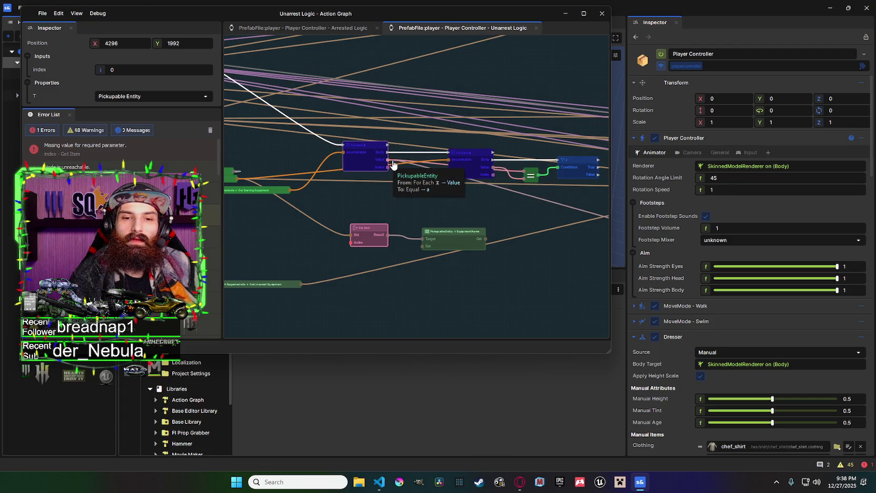
Pan and zoom across the left and right parts of the graph to inspect them.
mouse_move(395, 163)
left_mouse_down()
mouse_move(370, 182)
mouse_move(454, 180)
mouse_move(325, 173)
mouse_move(483, 185)
left_mouse_up()
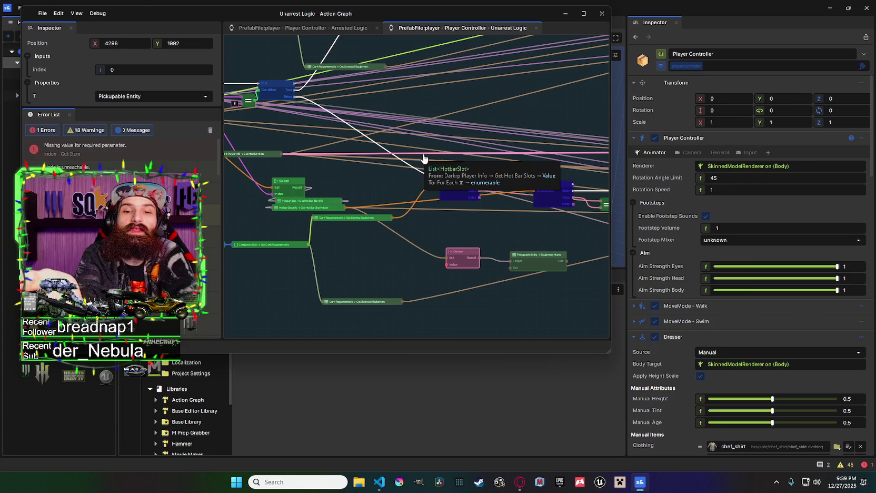
scroll(549, 186, "down", 3)
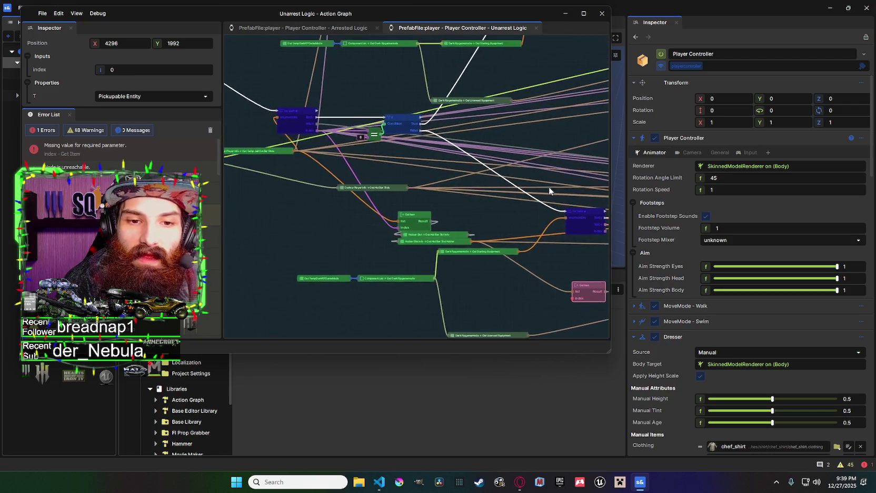
scroll(455, 185, "right", 5)
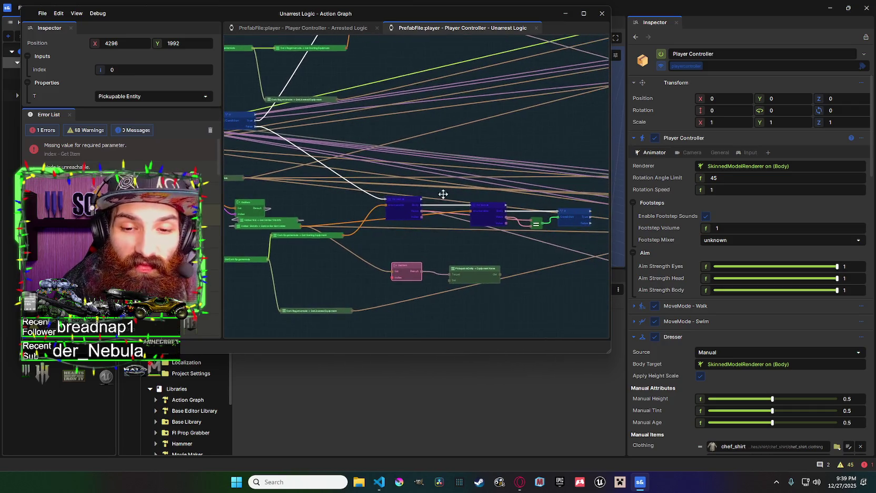
left_click_drag(477, 189, 535, 194)
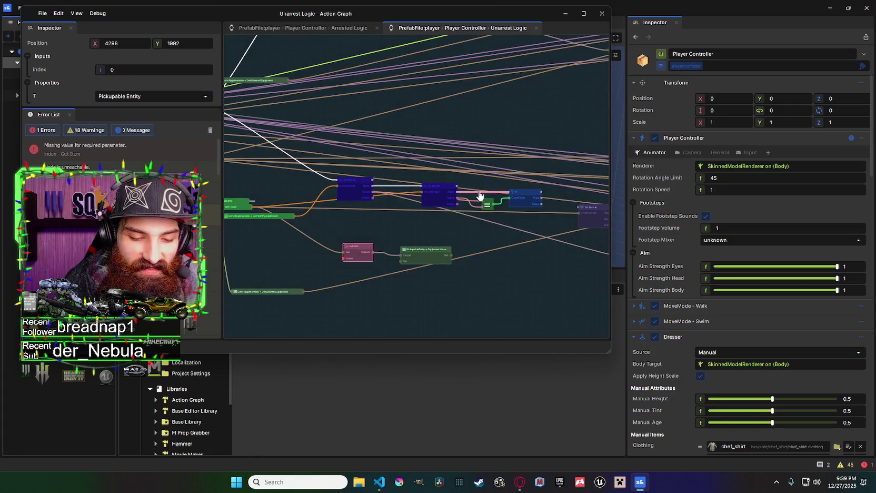
left_click_drag(481, 195, 590, 205)
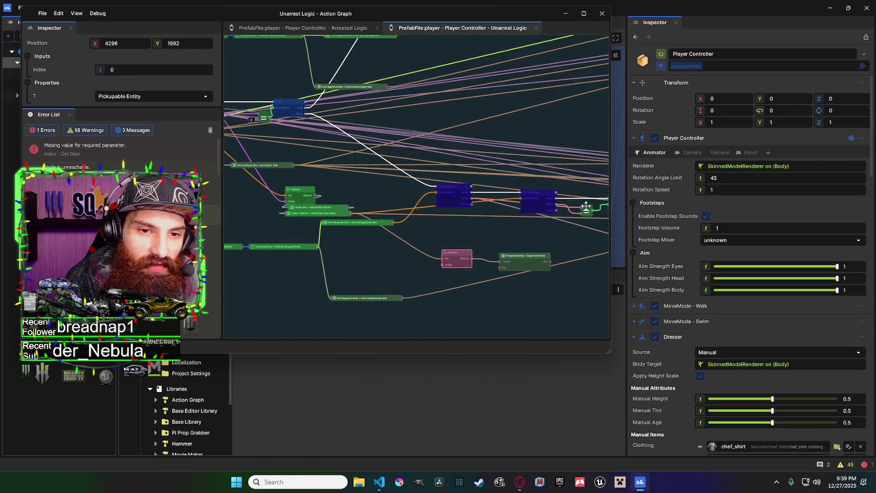
left_click_drag(528, 252, 583, 254)
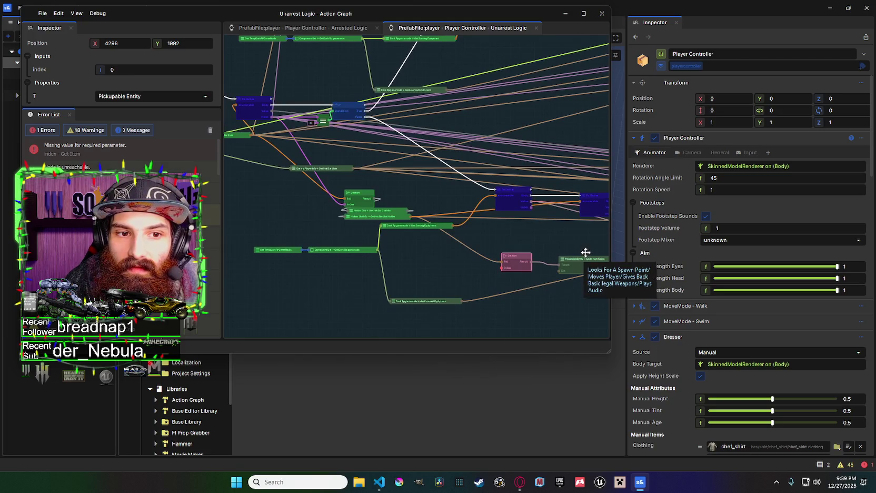
mouse_move(581, 251)
left_mouse_down()
mouse_move(513, 254)
mouse_move(512, 242)
mouse_move(415, 227)
mouse_move(524, 227)
left_mouse_up()
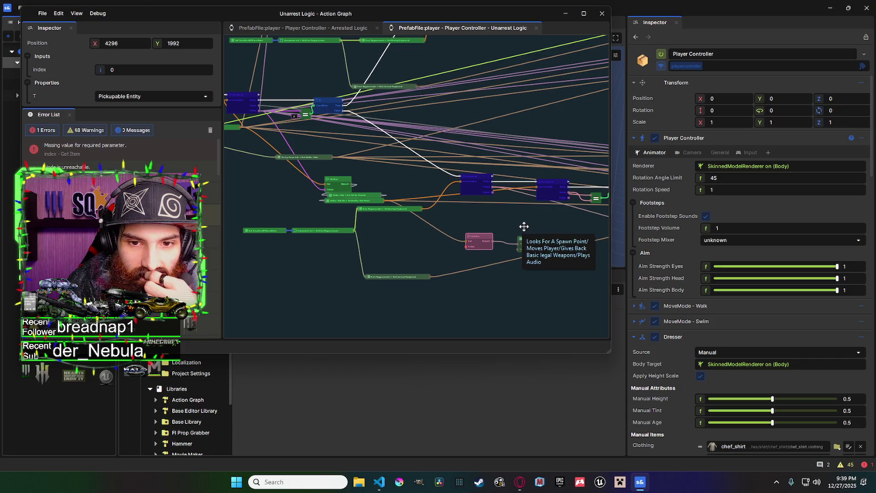
scroll(432, 178, "down", 1)
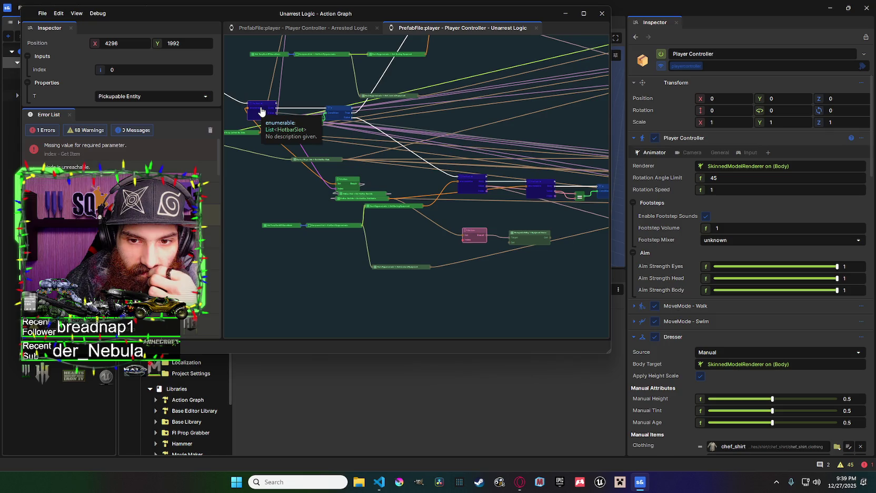
mouse_move(483, 186)
left_mouse_down()
mouse_move(431, 179)
mouse_move(551, 186)
left_mouse_up()
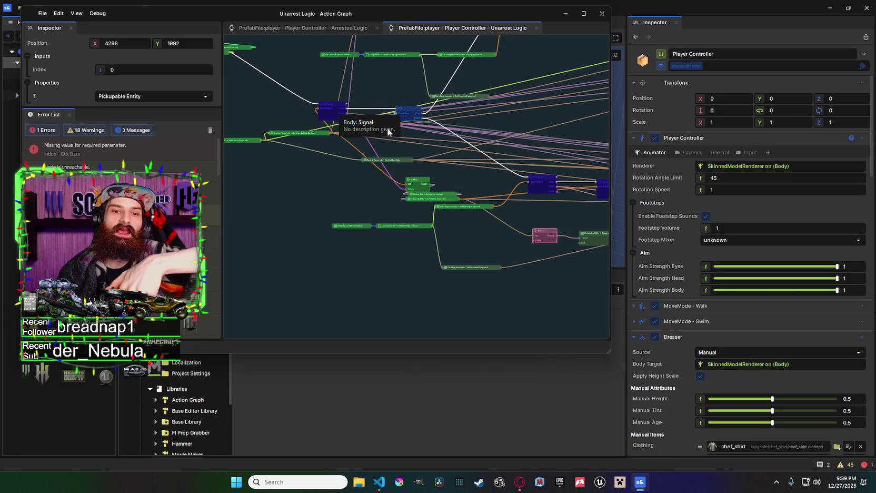
Pan toward the loop's purple and pink nodes and bring the Equal node into view.
left_click_drag(341, 112, 227, 110)
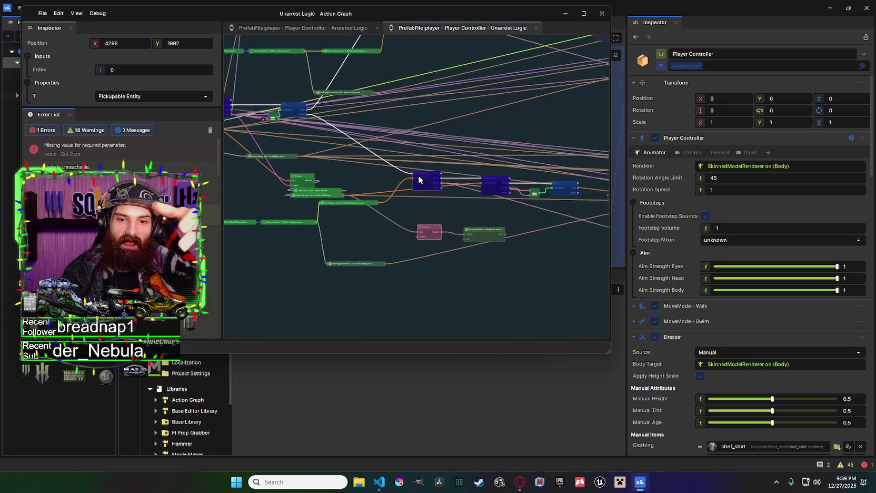
left_click_drag(428, 181, 410, 179)
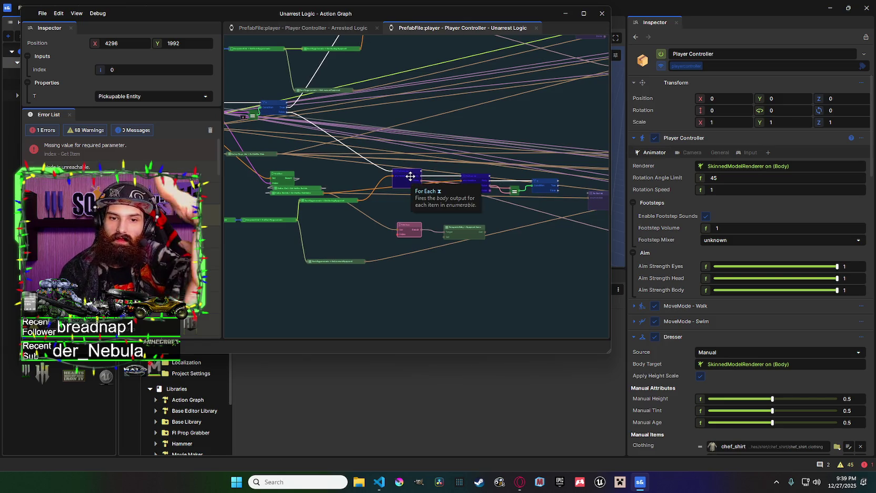
left_click_drag(431, 170, 414, 178)
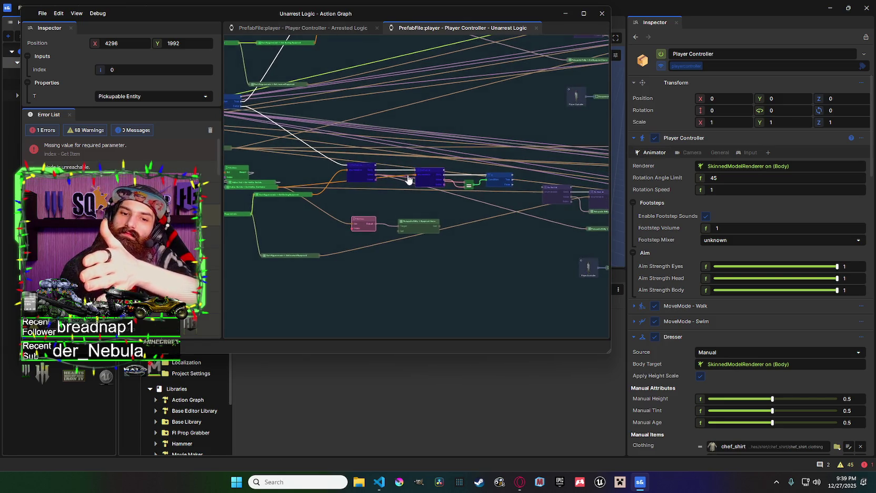
scroll(413, 179, "up", 1)
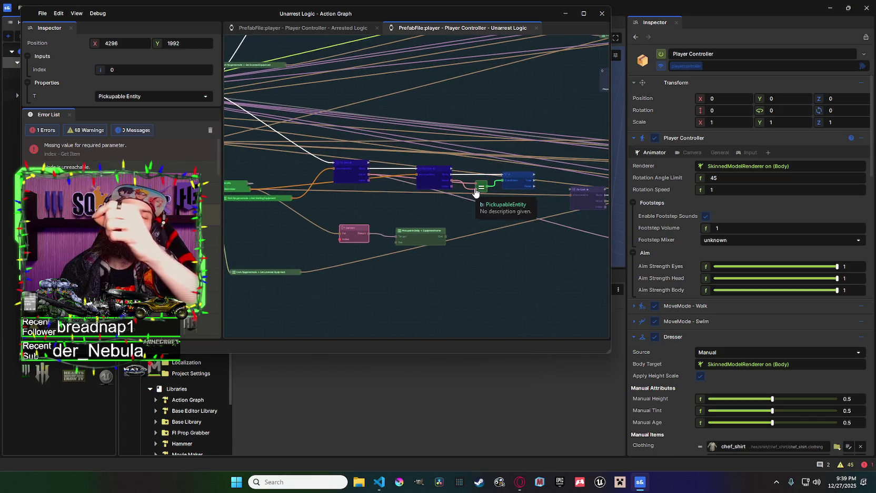
left_click_drag(431, 171, 516, 216)
scroll(516, 217, "up", 1)
scroll(515, 217, "down", 1)
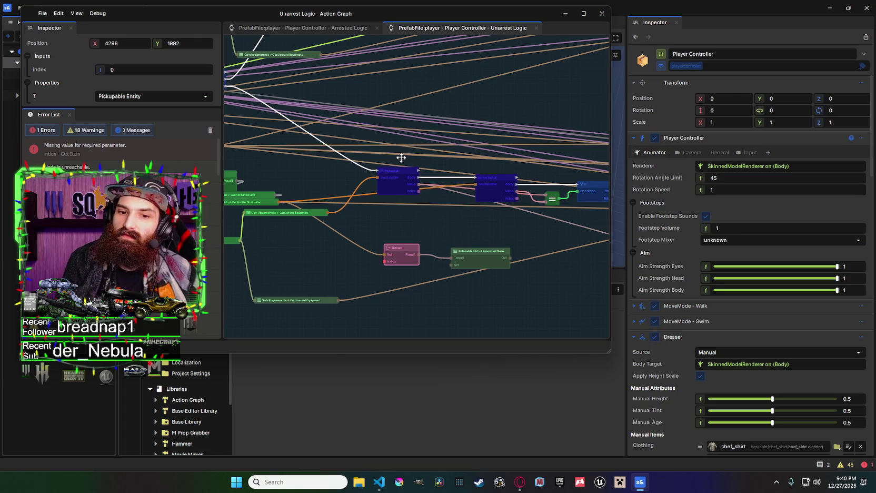
left_click_drag(444, 183, 362, 196)
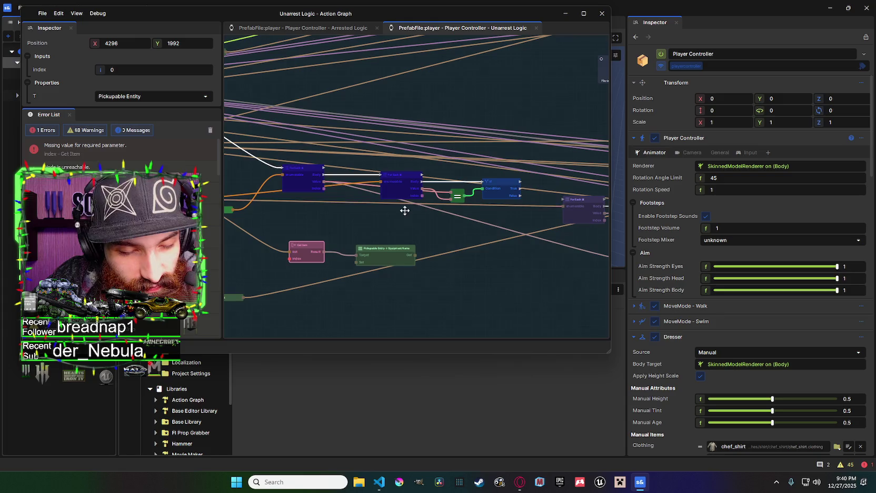
left_click_drag(433, 220, 463, 186)
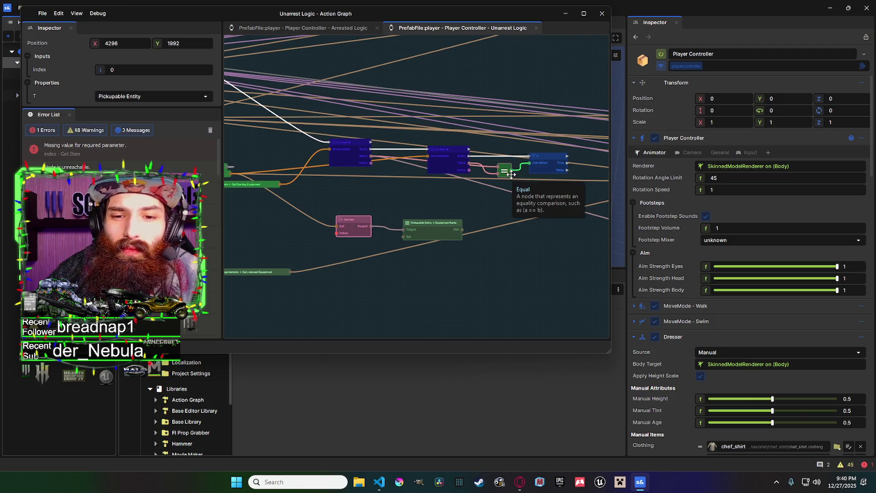
Minimize the code editor and move the Equipment Name node beside Get Item.
left_click(427, 221)
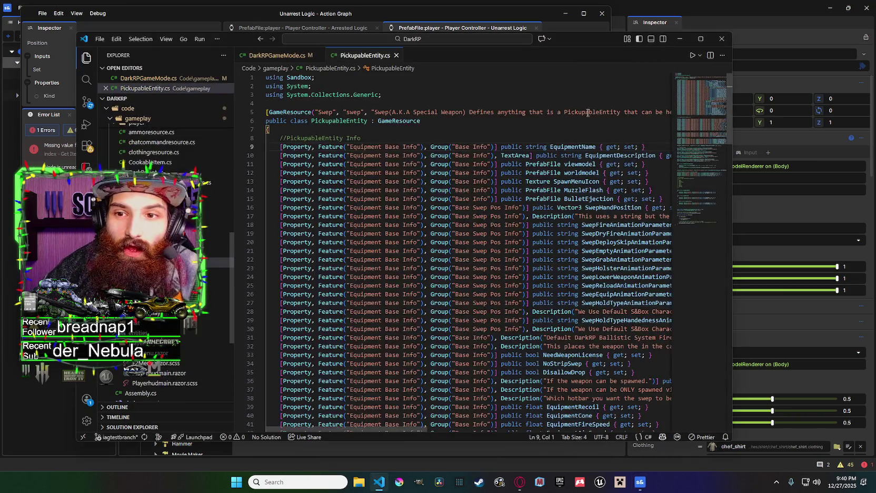
left_click(680, 38)
left_click_drag(439, 227, 413, 223)
scroll(414, 223, "down", 2)
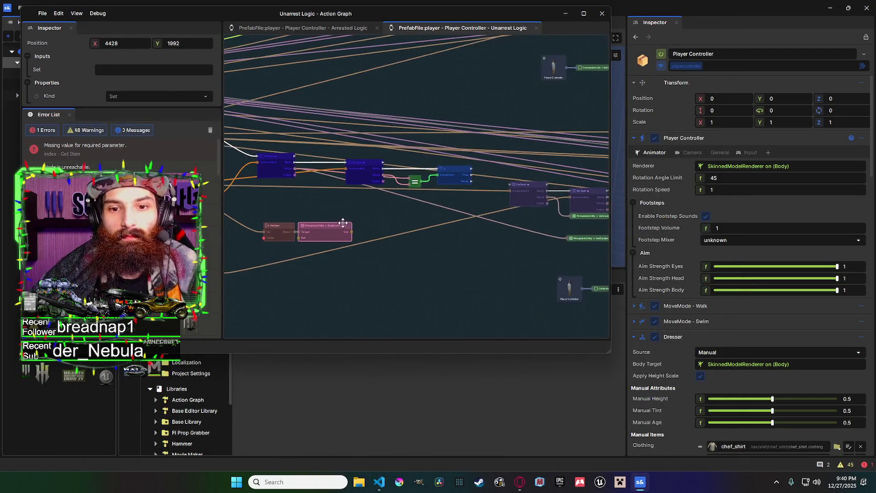
scroll(472, 228, "down", 1)
scroll(473, 231, "down", 2)
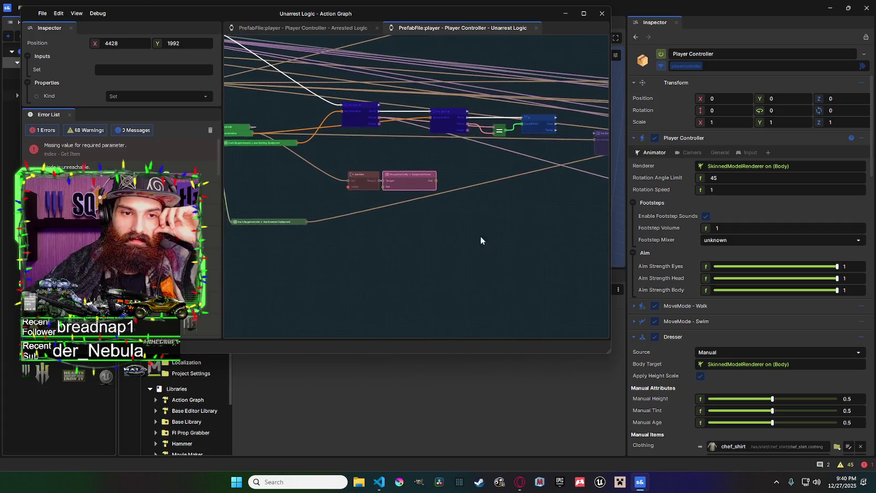
scroll(445, 250, "up", 2)
left_click_drag(446, 246, 423, 269)
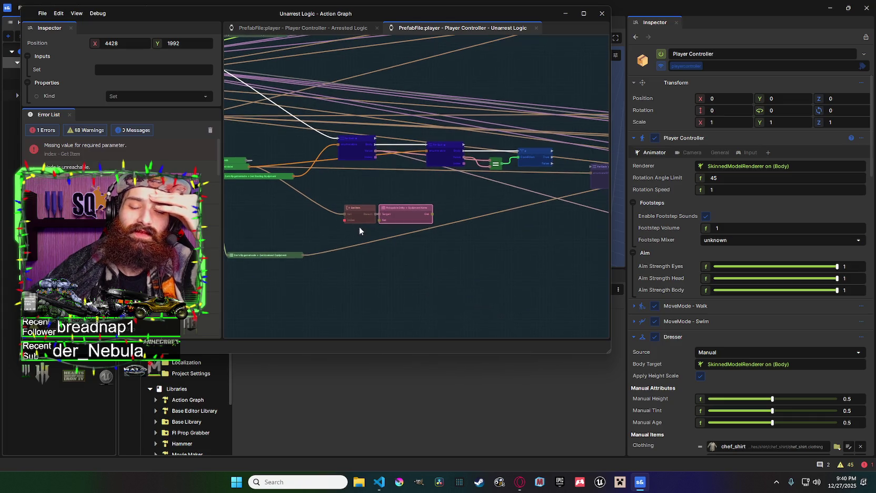
left_click_drag(395, 235, 369, 226)
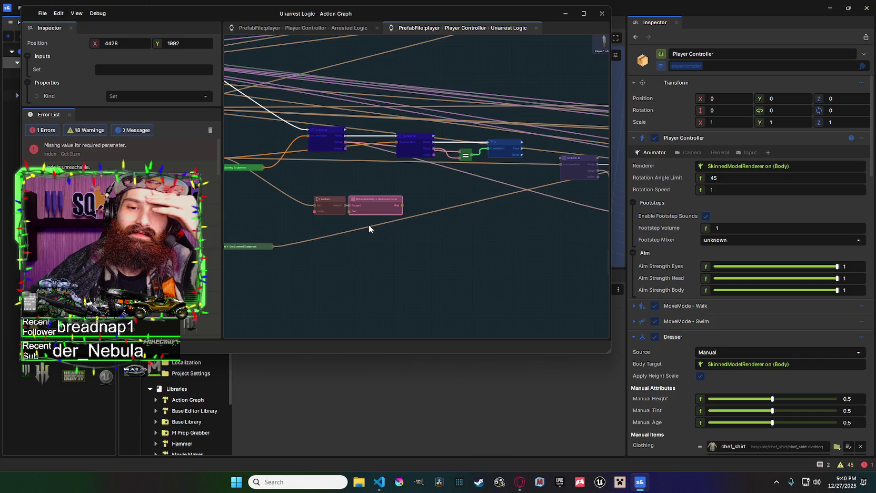
mouse_move(368, 224)
left_mouse_down()
mouse_move(550, 233)
mouse_move(510, 238)
mouse_move(432, 224)
left_mouse_up()
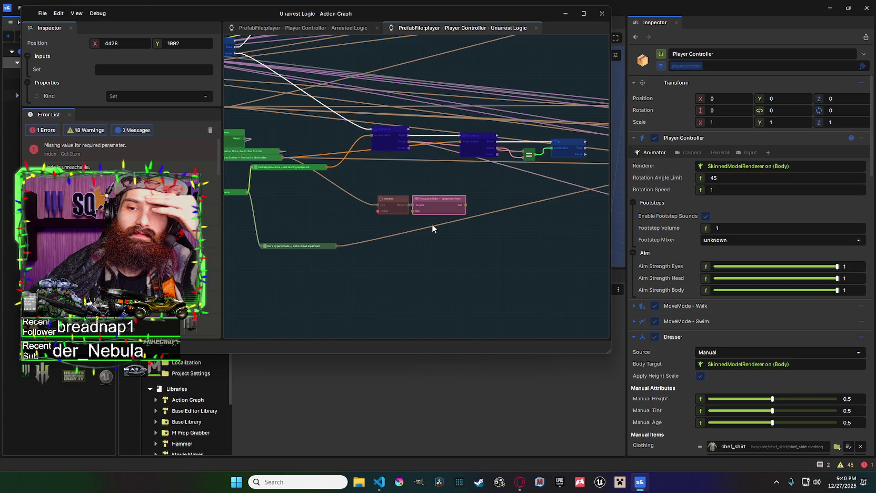
left_click_drag(431, 224, 395, 219)
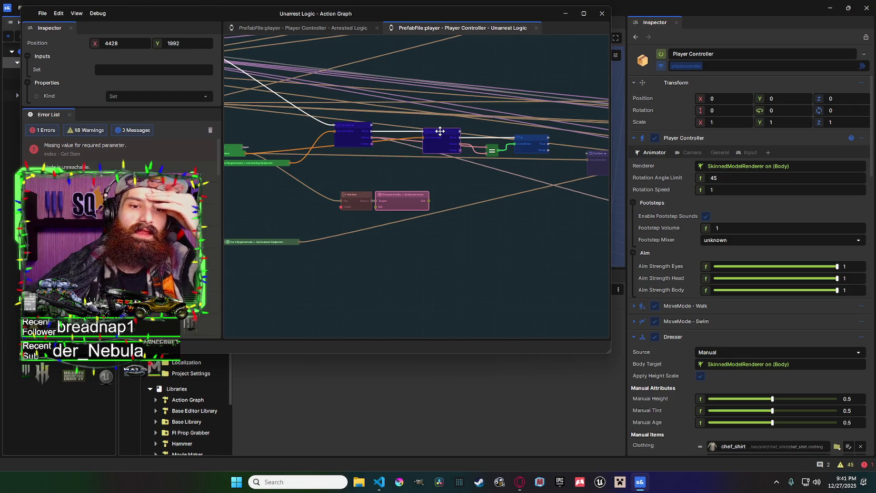
left_click_drag(309, 130, 354, 122)
left_click_drag(349, 158, 417, 164)
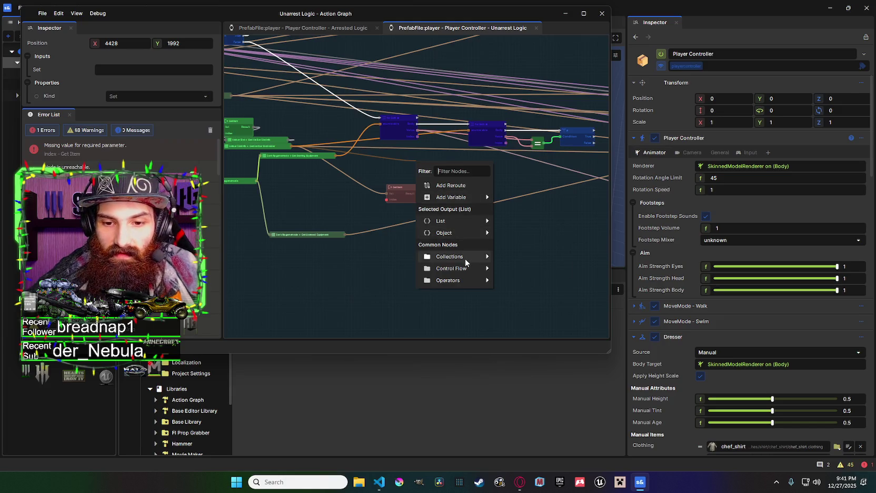
Add a List Get Count node, then move it aside and delete it as unwanted.
mouse_move(488, 254)
mouse_move(468, 220)
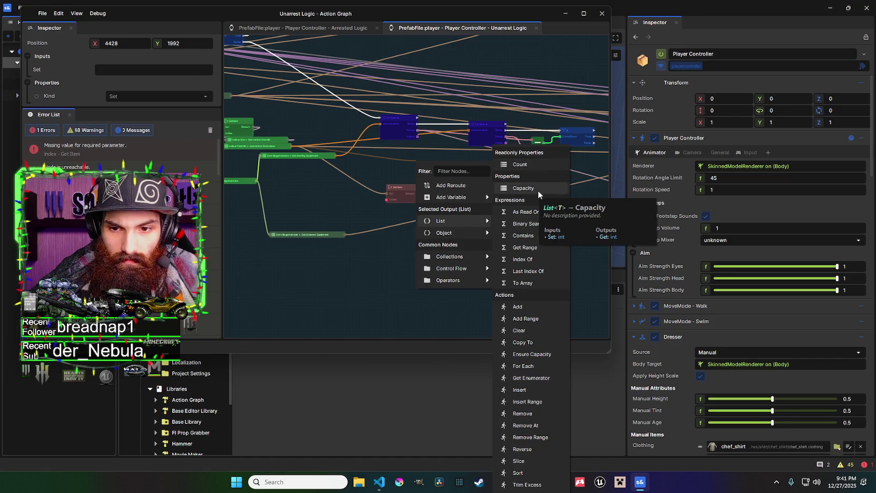
left_click(526, 163)
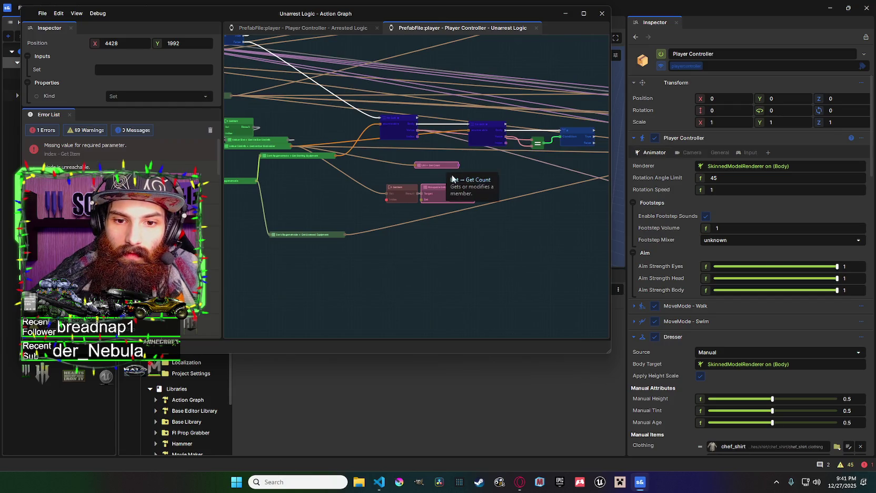
left_click(445, 165)
left_click_drag(446, 165, 410, 165)
key("Delete")
Add a List → Capacity node wired from the Get Clothing output.
left_click_drag(335, 155, 399, 158)
type("ca")
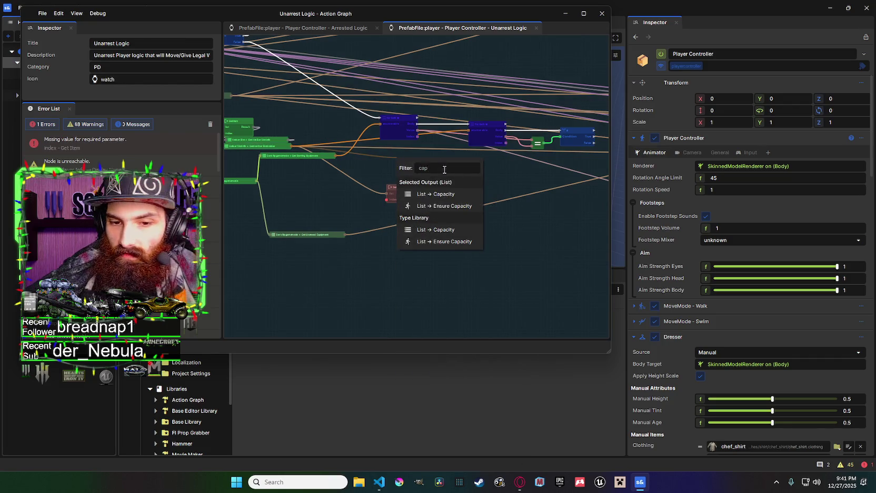
type("p")
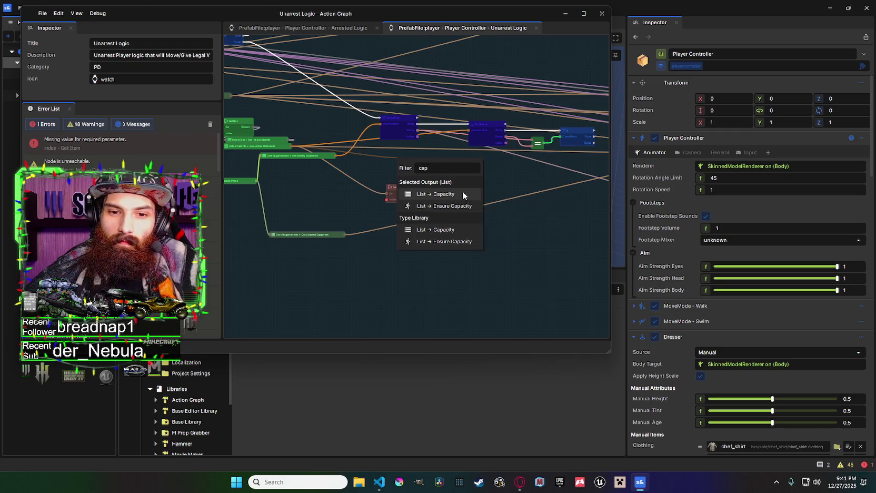
left_click(462, 195)
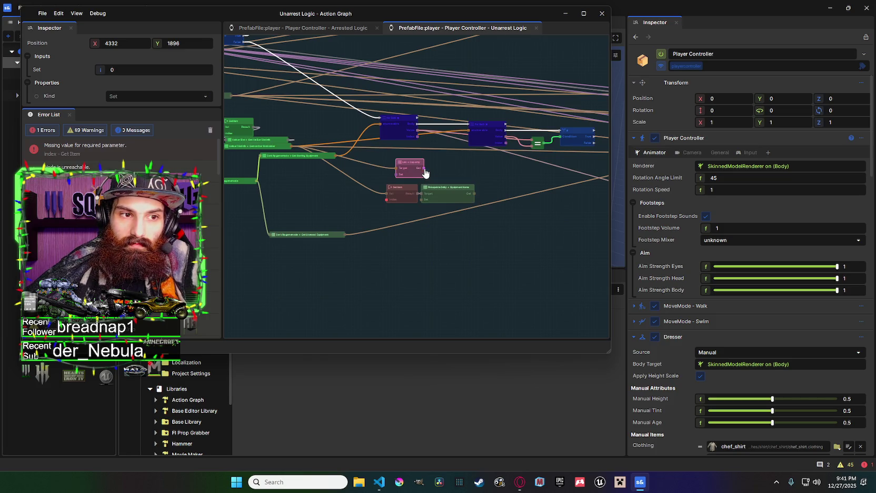
Feed Capacity into a new Equal node and start searching 'if' from Equal's result.
left_click_drag(430, 169, 437, 167)
type("e")
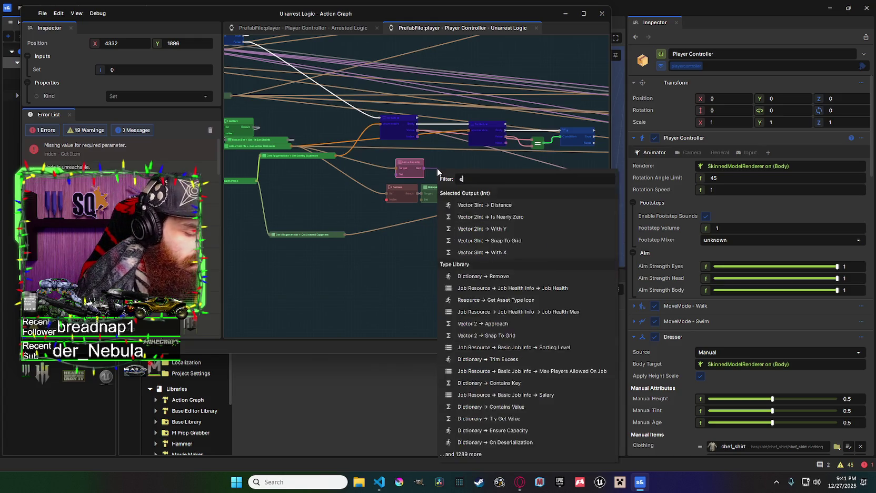
type("qual")
left_click(516, 206)
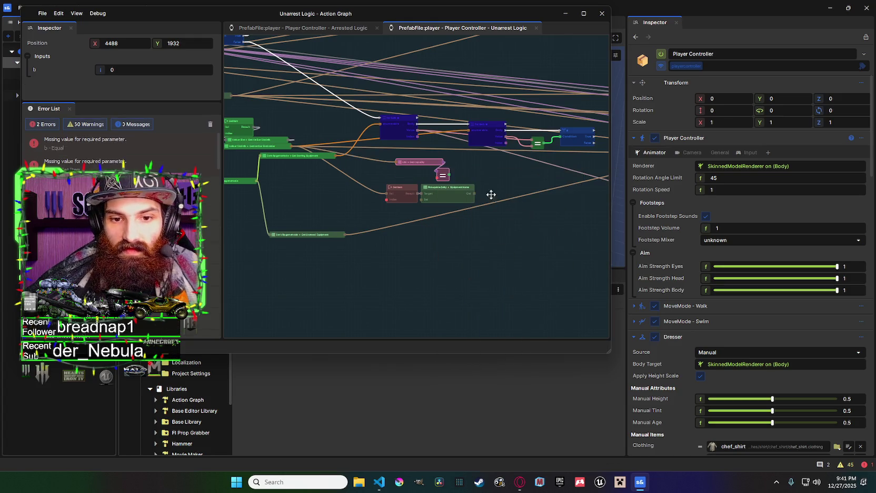
left_click_drag(448, 174, 464, 158)
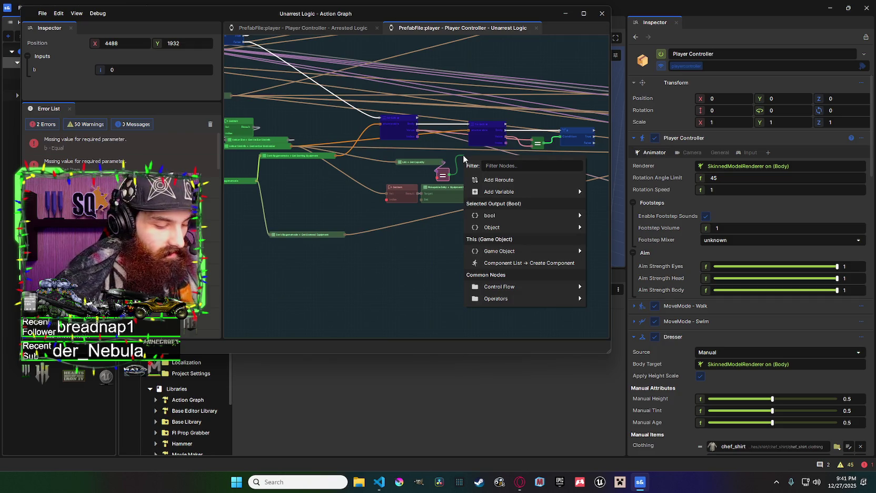
type("if")
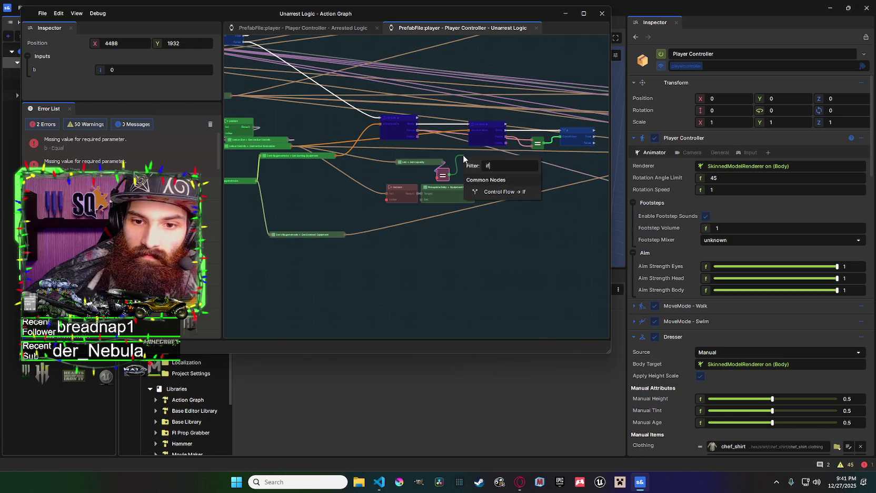